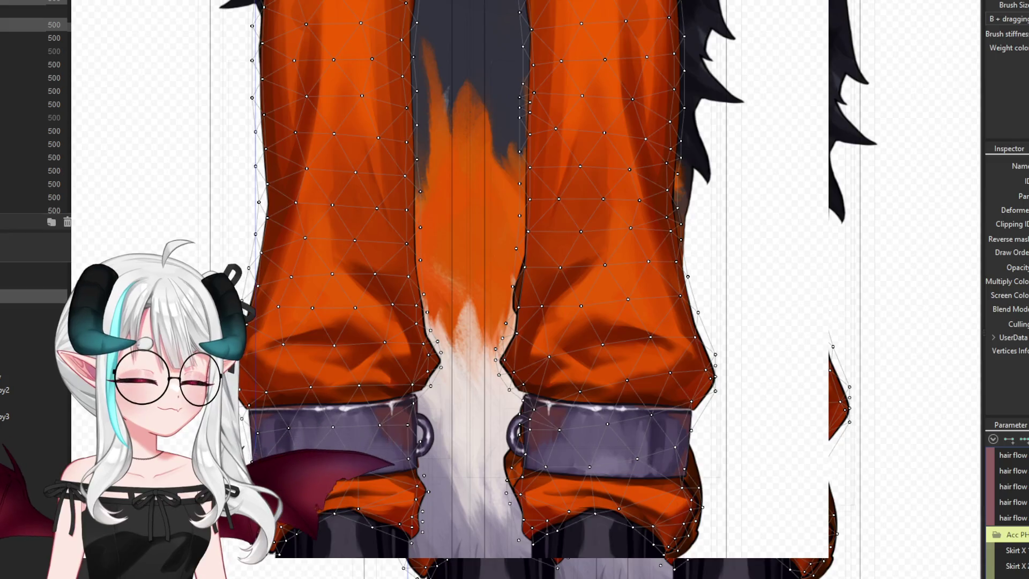
Paste the copied form onto __leg3 and __leg3 Copy 9, then clear the selection
scroll(1008, 510, "down", 5)
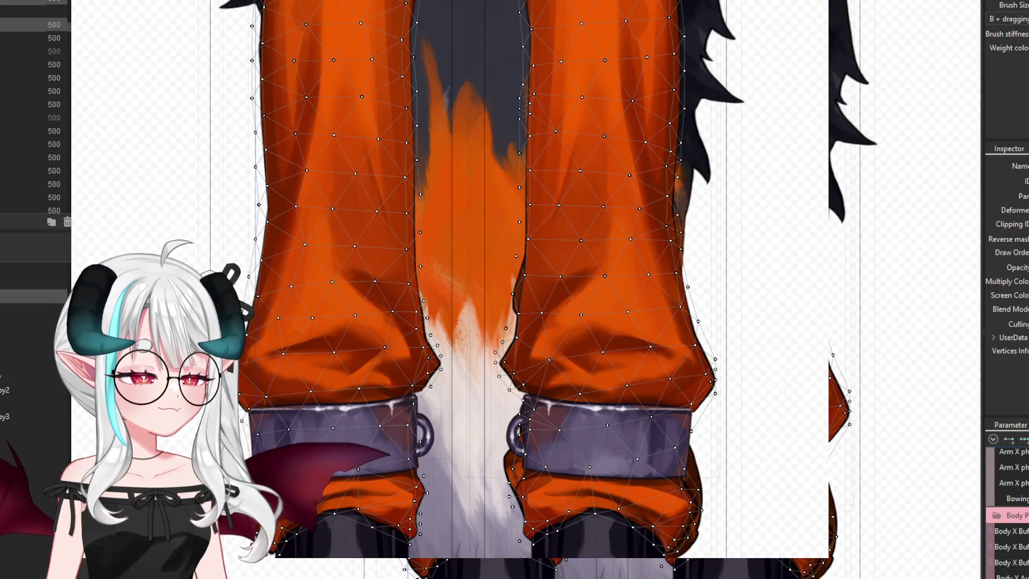
scroll(1008, 510, "down", 3)
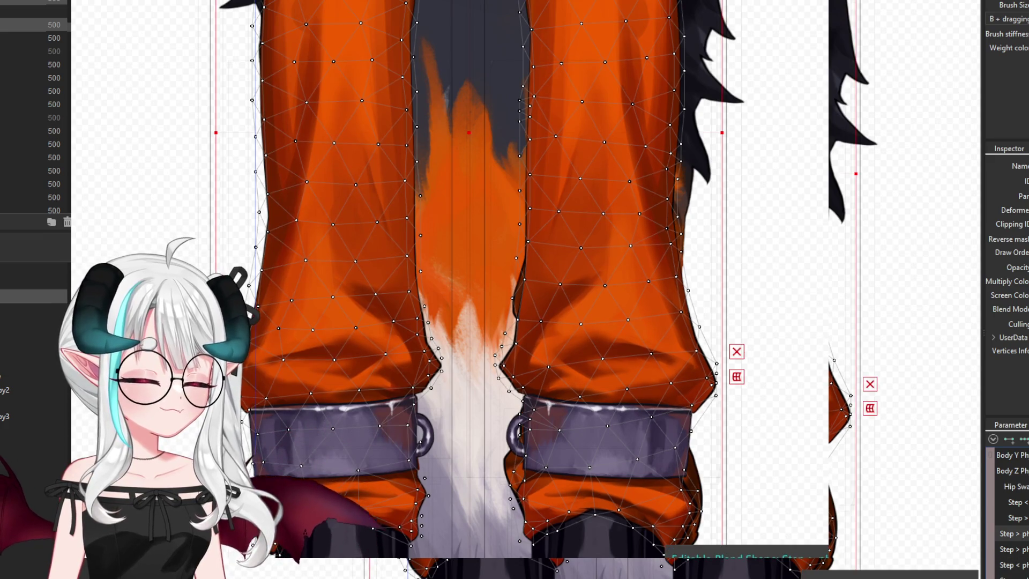
scroll(1008, 509, "down", 5)
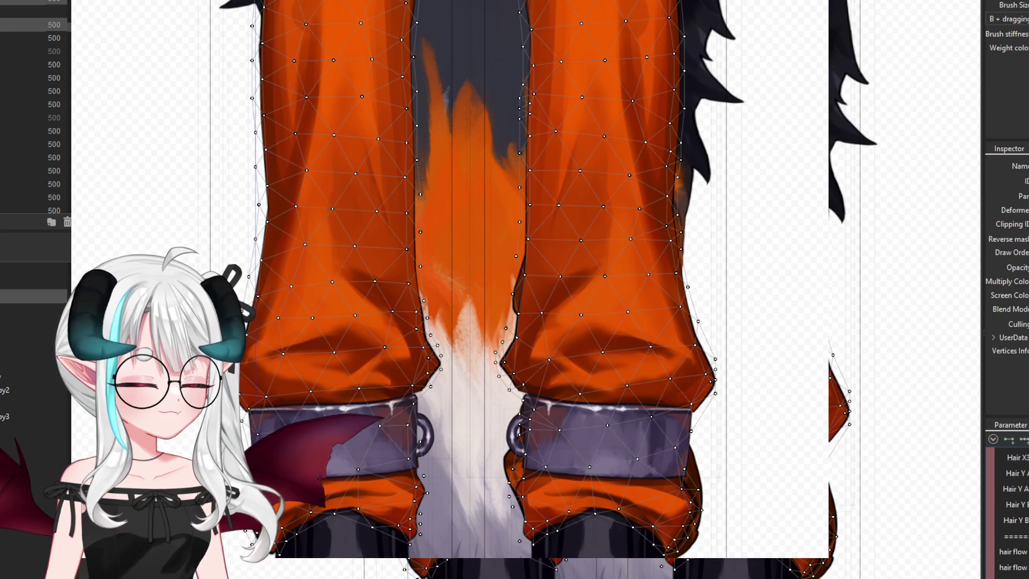
scroll(1008, 510, "down", 3)
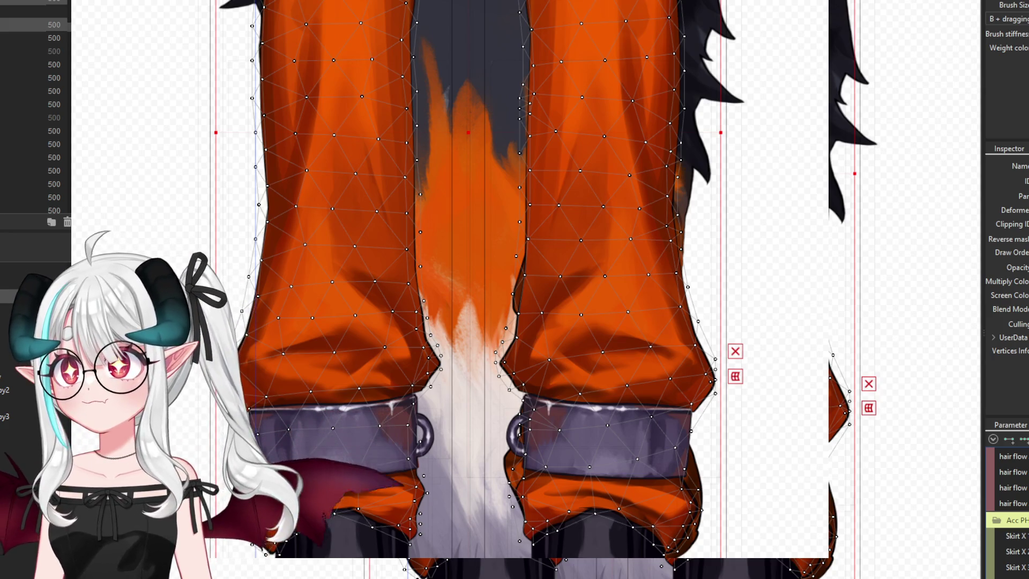
key("ctrl+v")
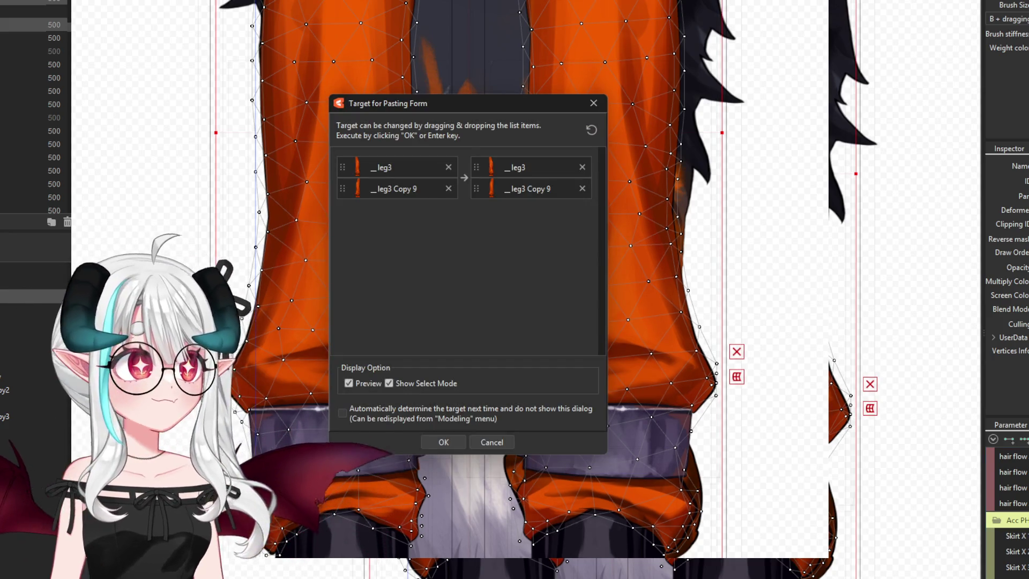
left_click(452, 442)
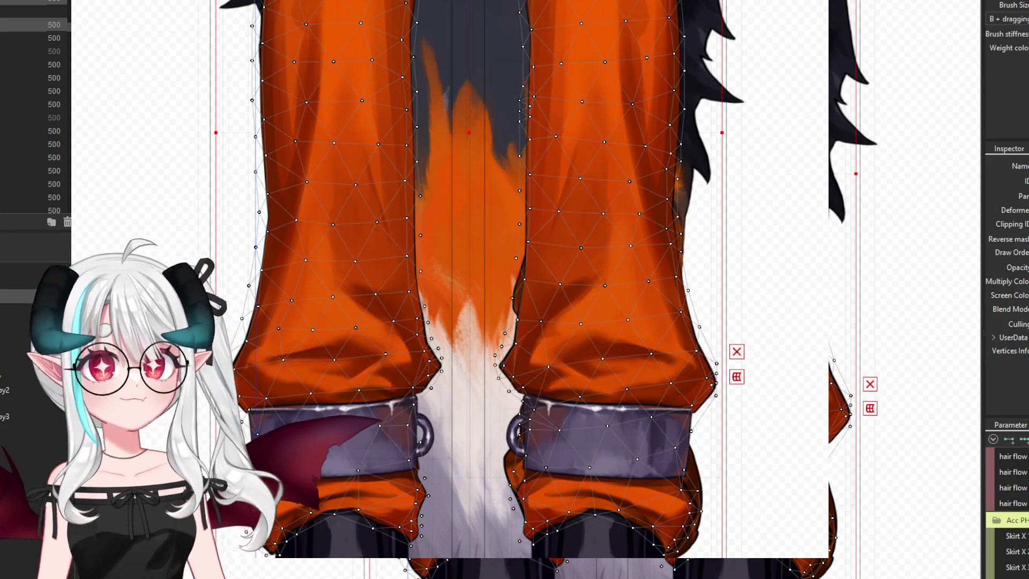
key("Escape")
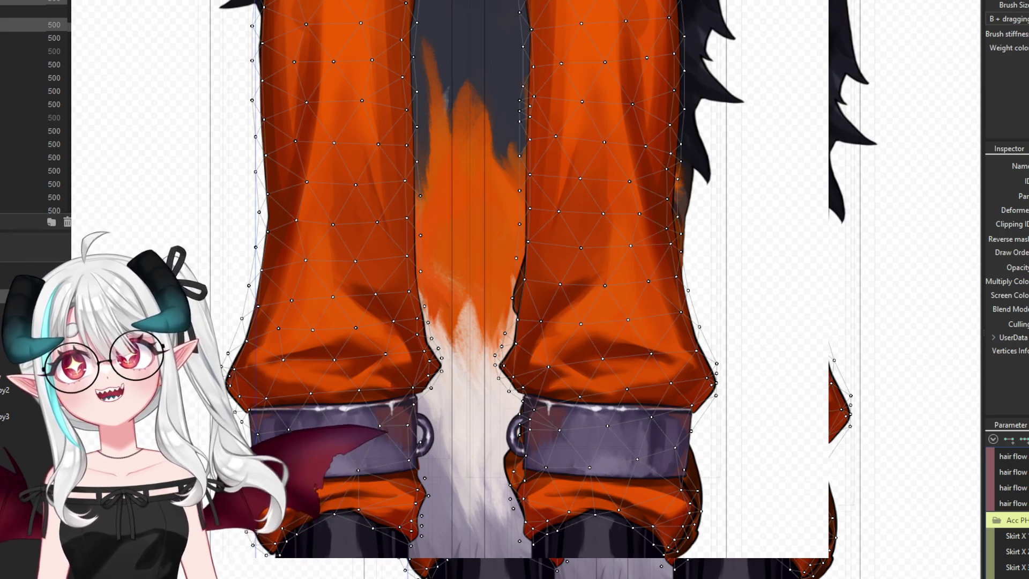
key("alt+Tab")
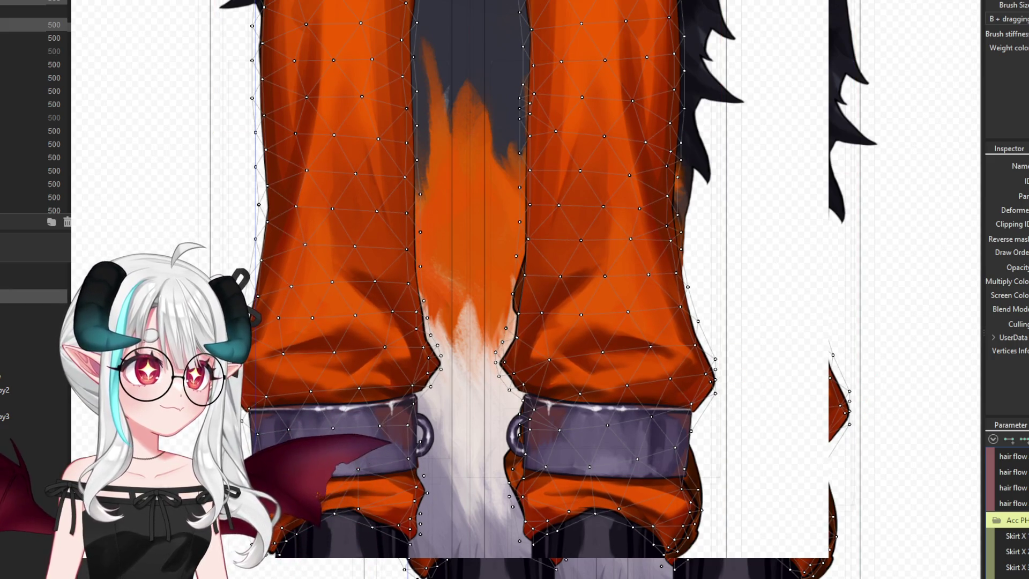
Paste the copied form onto the selected leg meshes
key("ctrl+a")
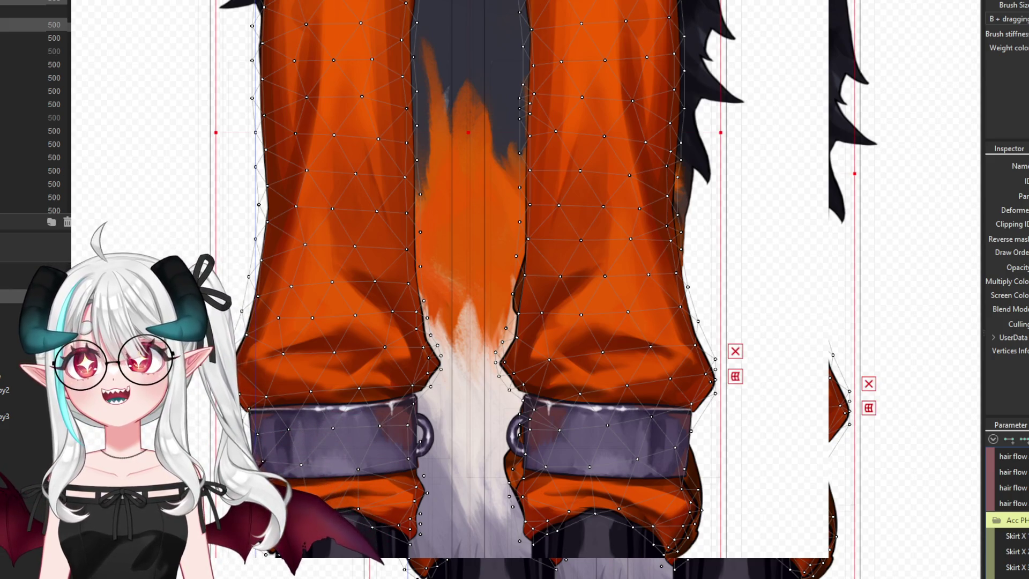
key("ctrl+v")
left_click(448, 442)
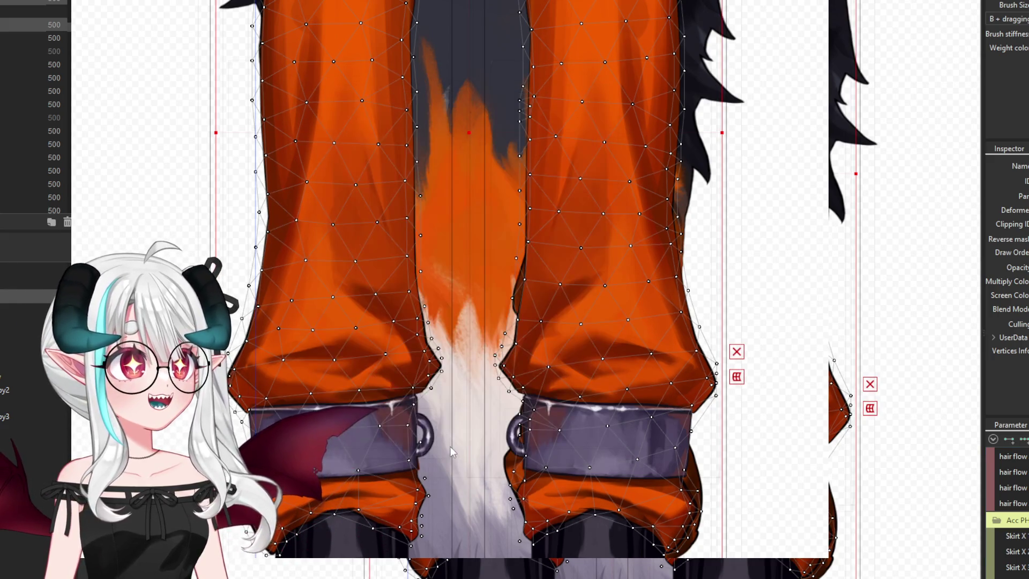
Toggle undo and redo to compare the legs' earlier and pasted forms
key("ctrl+z")
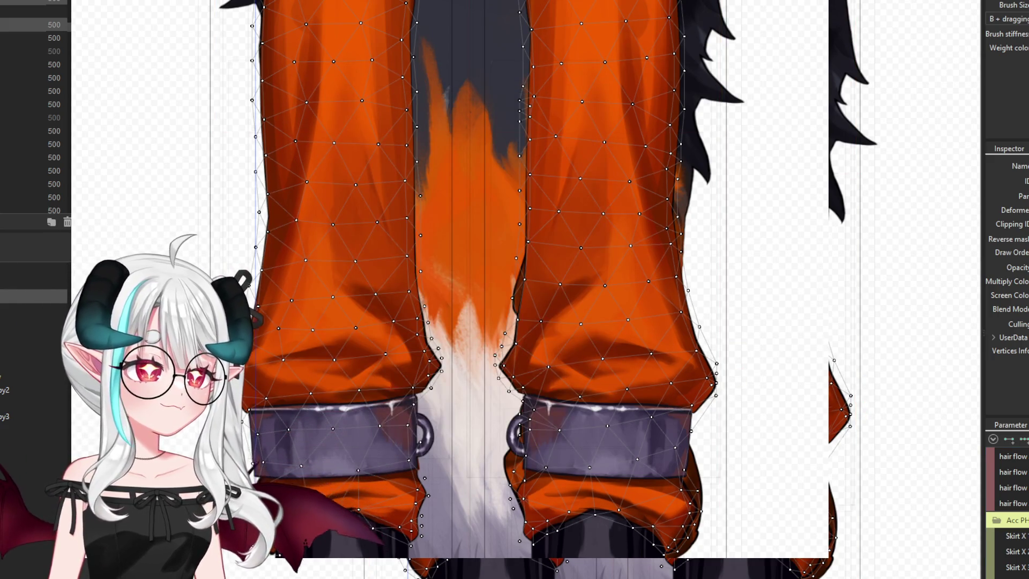
key("ctrl+y")
key("ctrl+z")
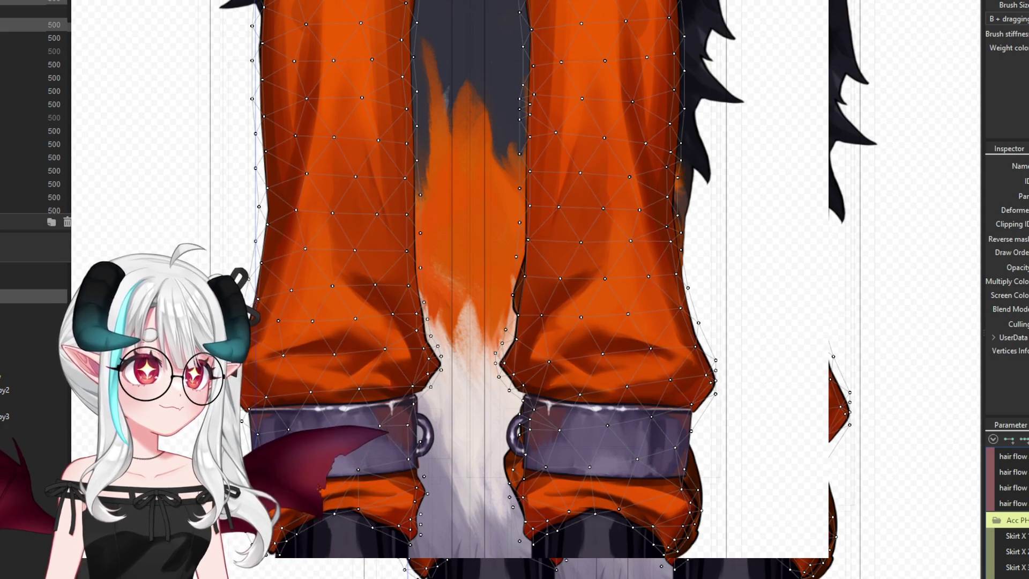
key("ctrl+y")
key("ctrl+z")
key("ctrl+y")
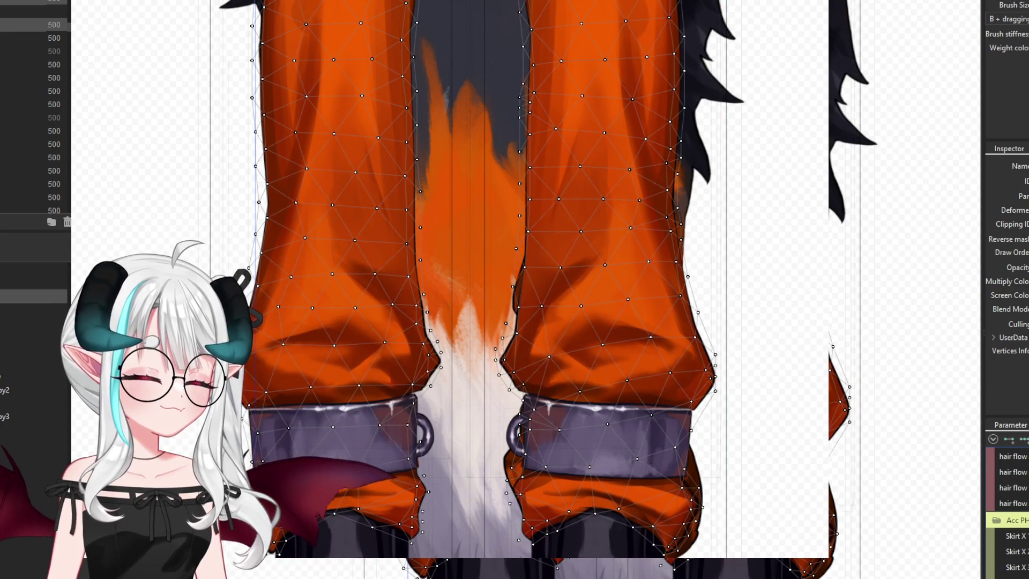
key("ctrl+z")
key("ctrl+y")
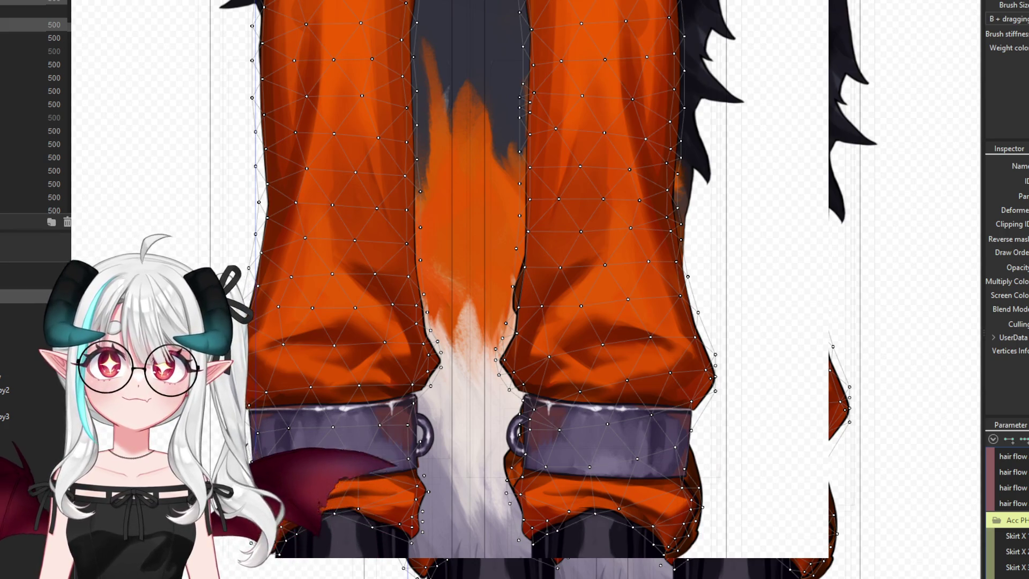
key("ctrl+z")
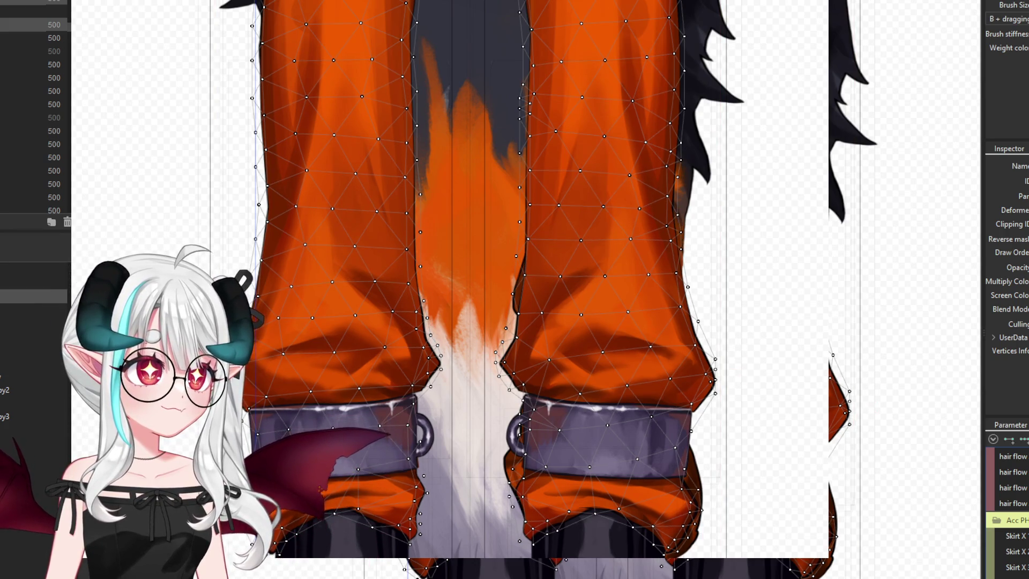
key("ctrl+z")
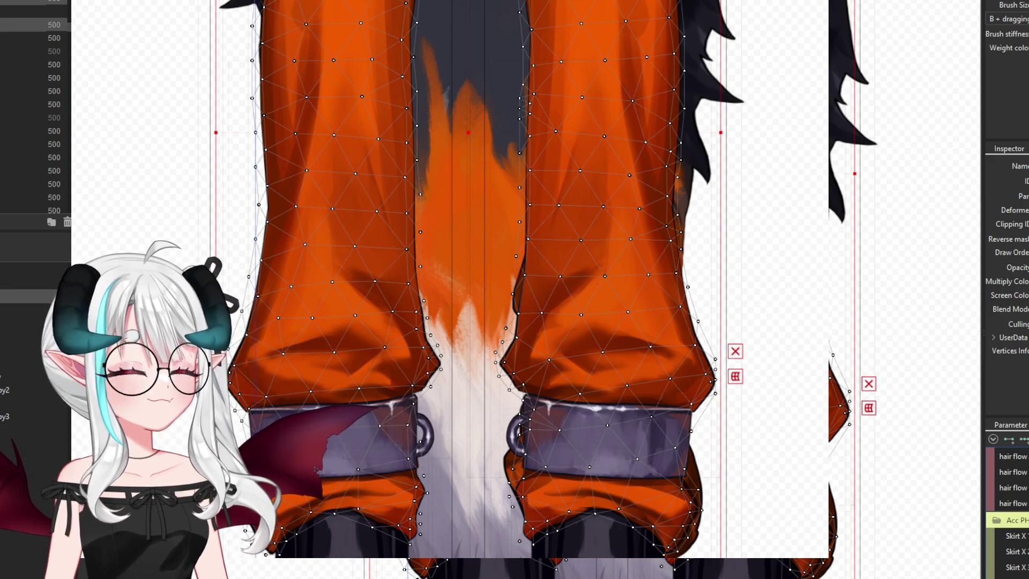
Paste the form onto both legs again and clear the selection
key("ctrl+v")
left_click(443, 504)
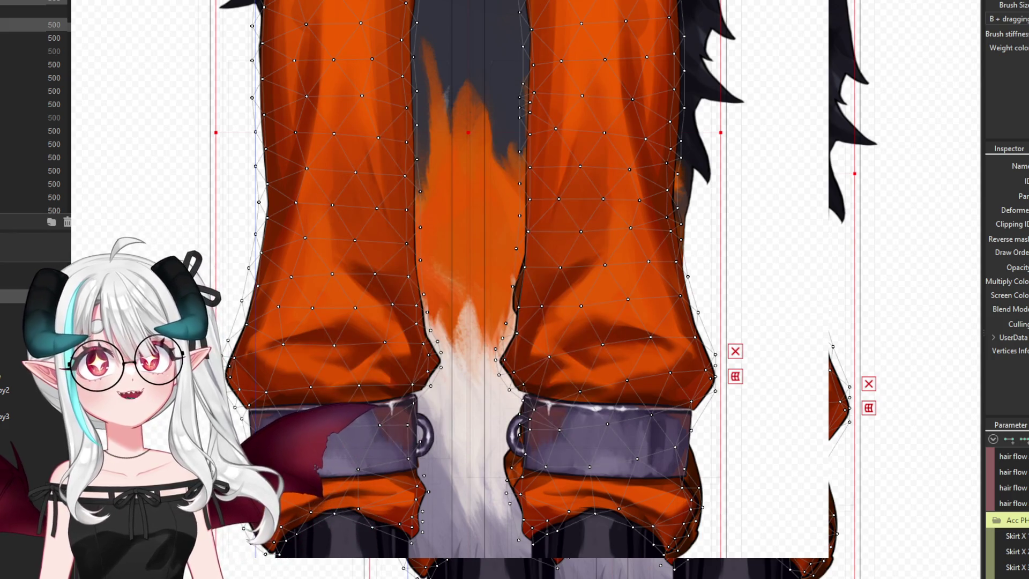
key("Escape")
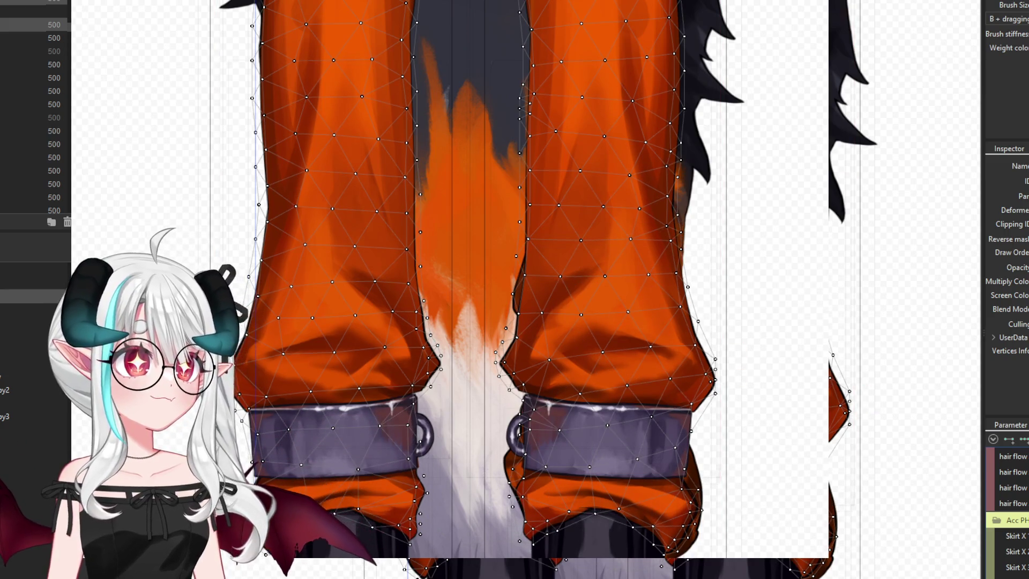
Select the right leg's cuff art mesh inside its existing deformer
left_click(20, 484)
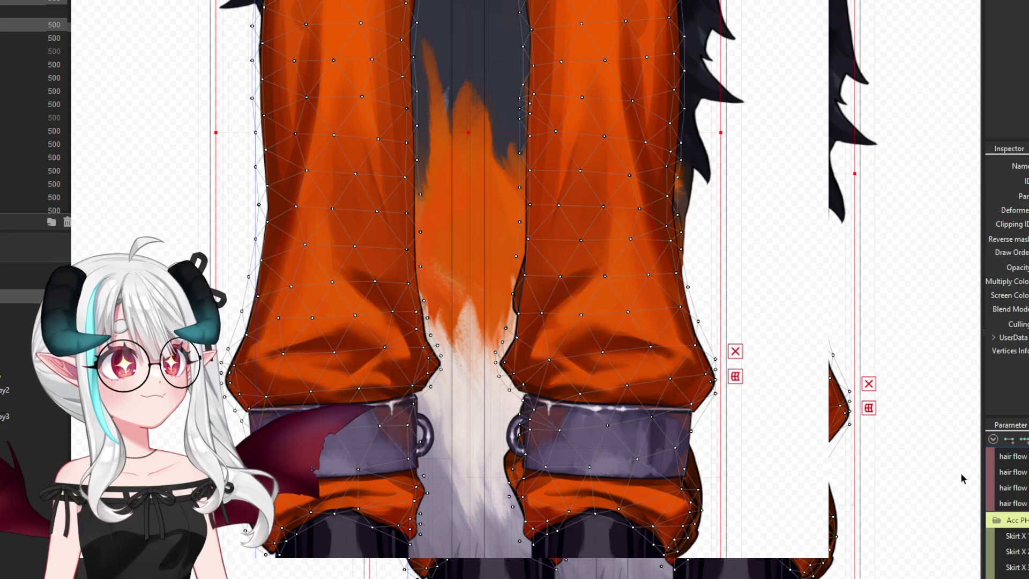
left_click(645, 452)
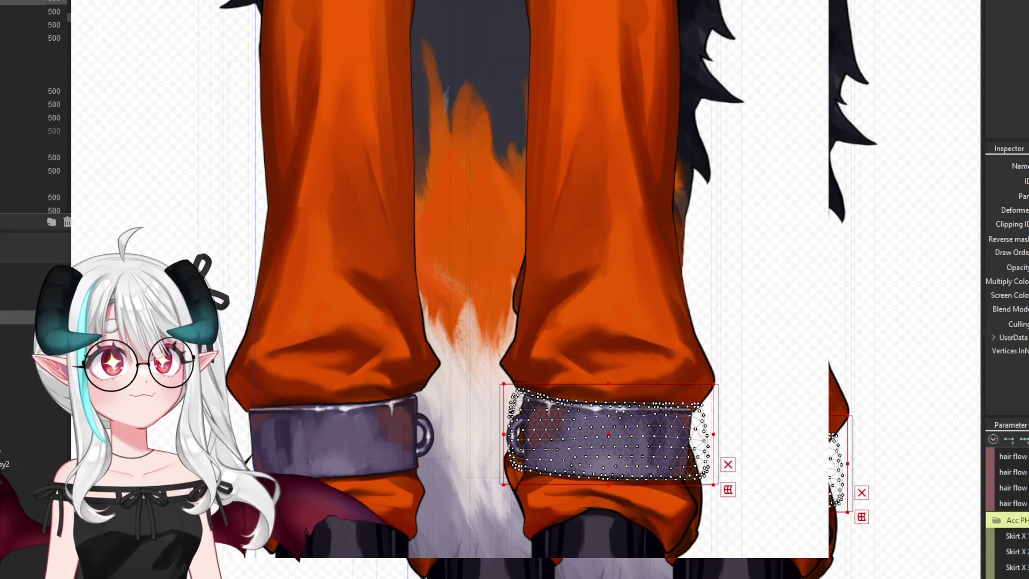
left_click(609, 434)
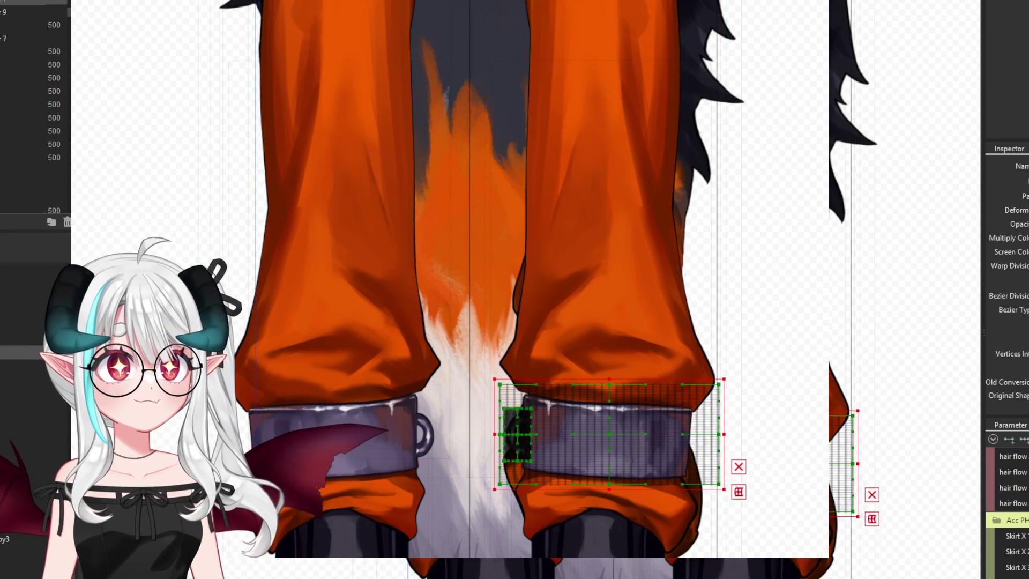
left_click(33, 144)
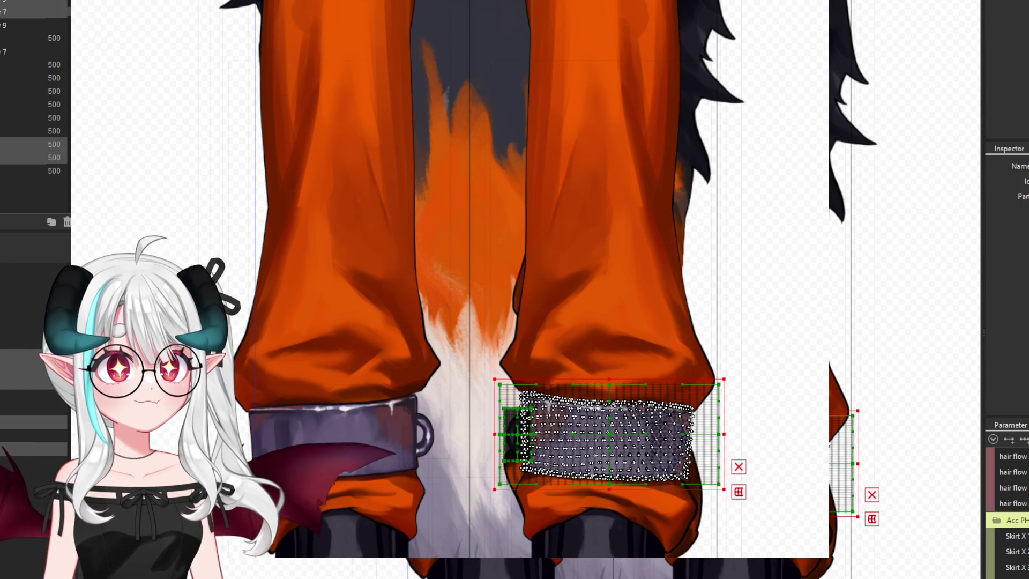
Create a 4 × 20 warp deformer around the right cuff, accepting the division warnings
key("shift+Down")
key("shift+Down")
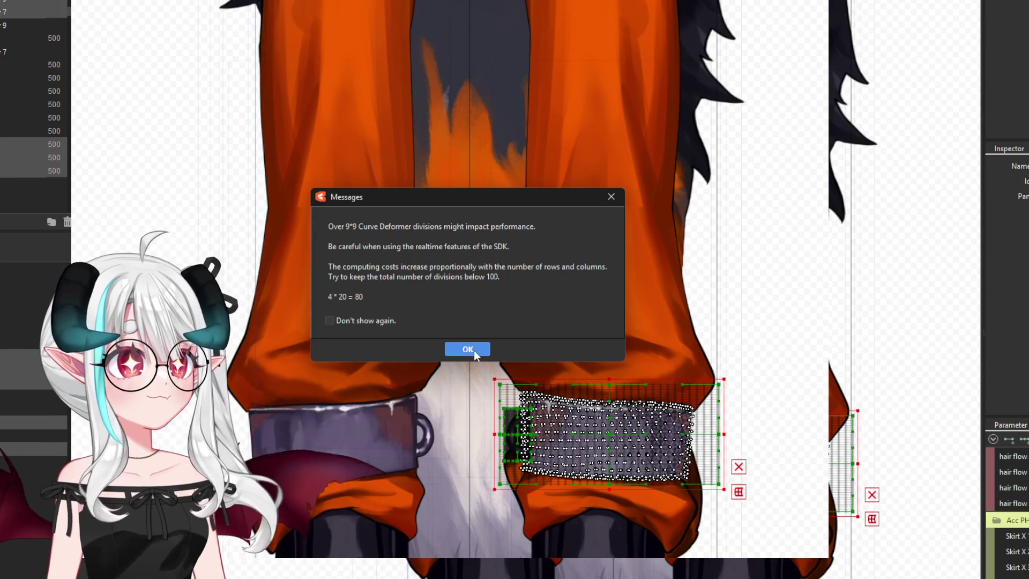
left_click(474, 349)
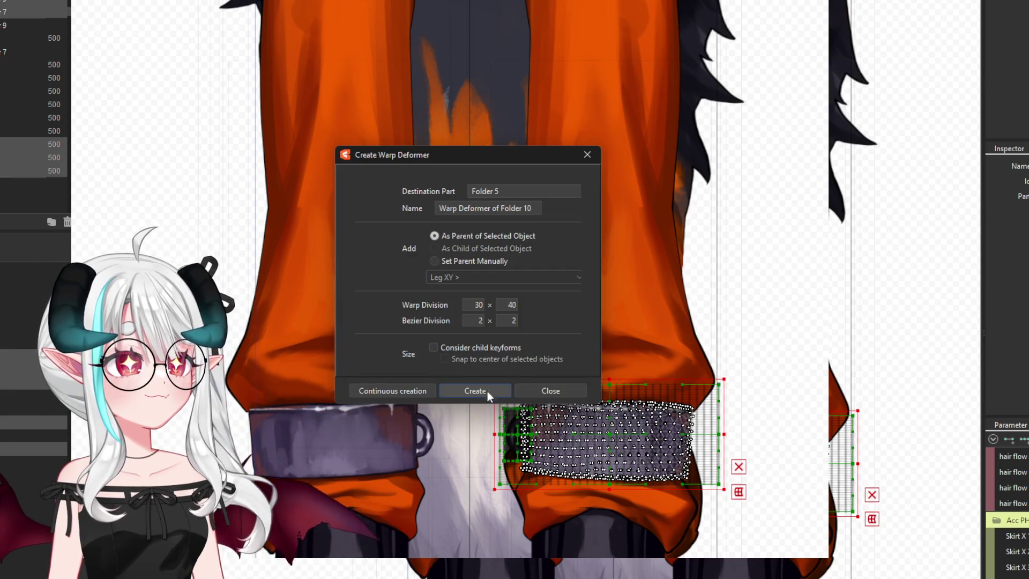
left_click(498, 391)
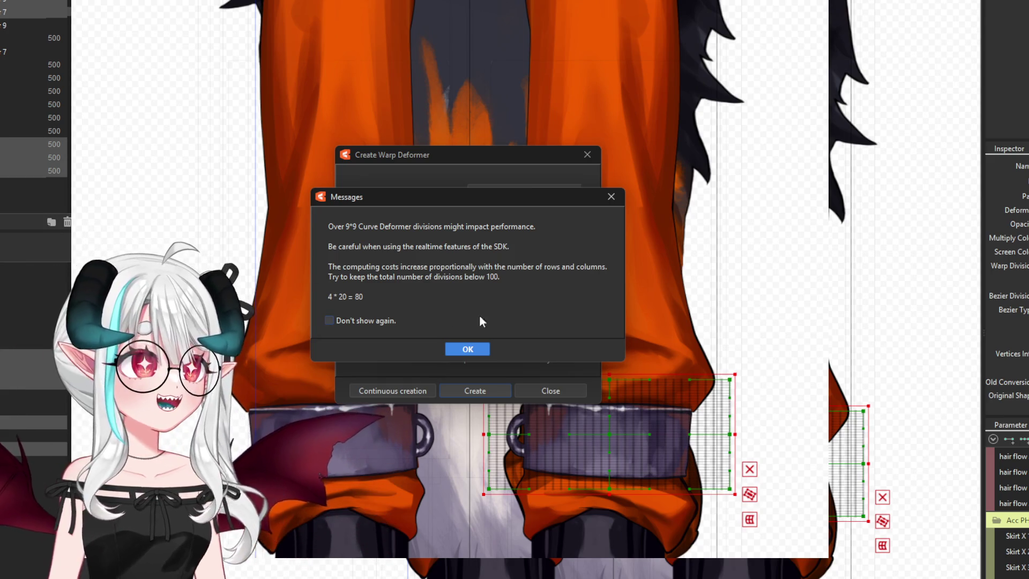
left_click(468, 350)
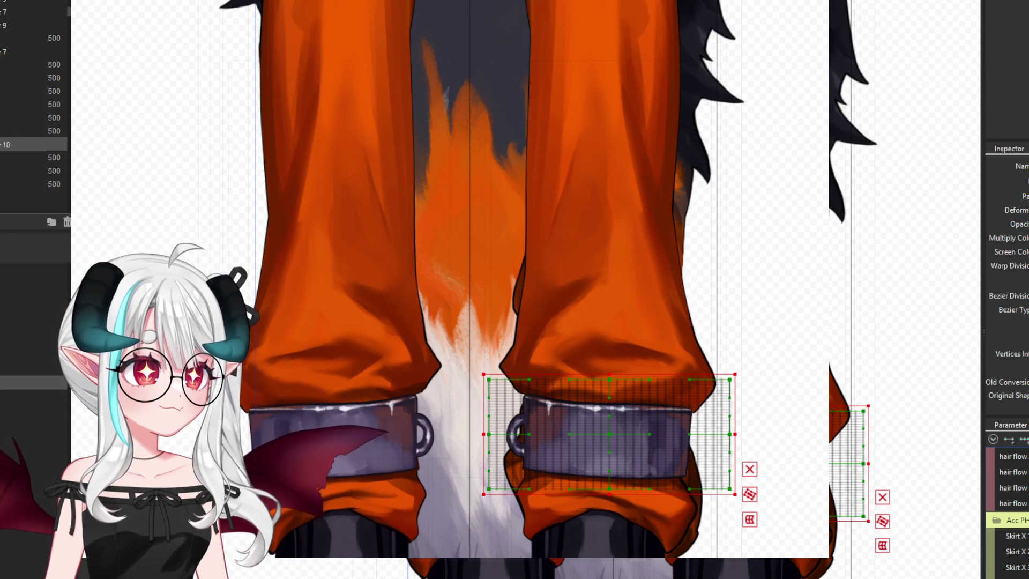
Undo a trial shift of the right cuff deformer, then select the left cuff and its ring
scroll(606, 432, "up", 3)
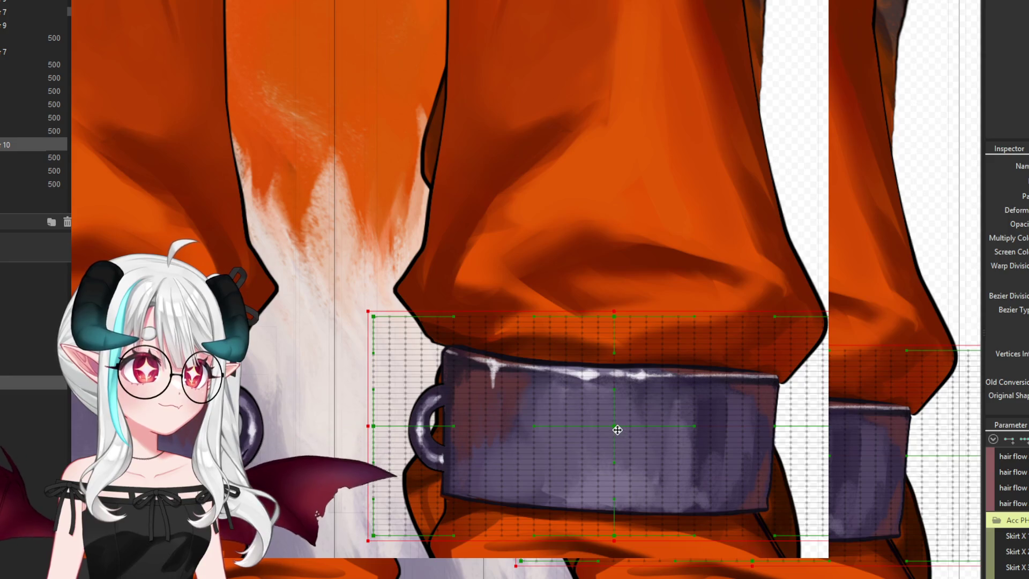
left_click_drag(617, 430, 617, 435)
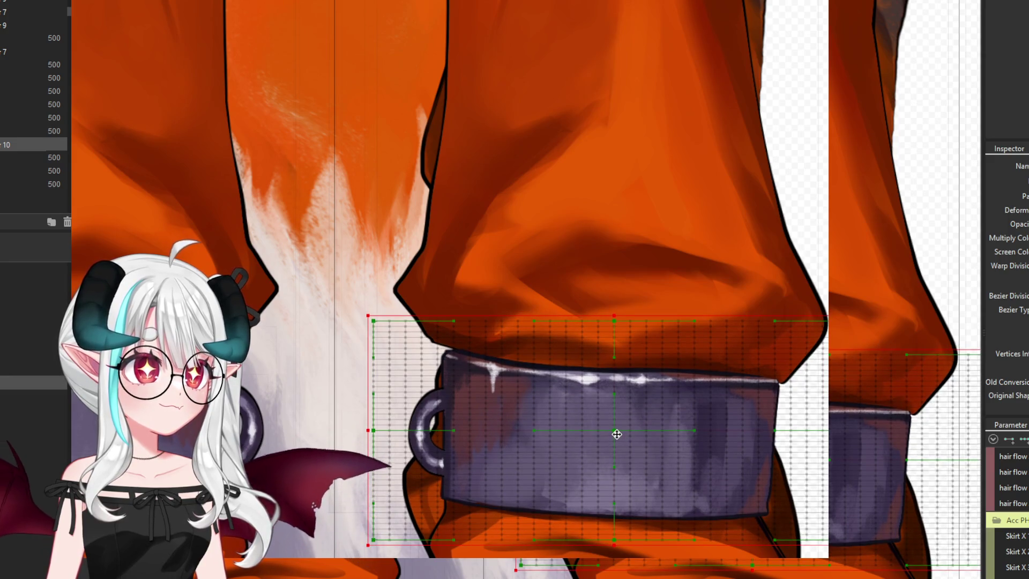
scroll(617, 434, "down", 2)
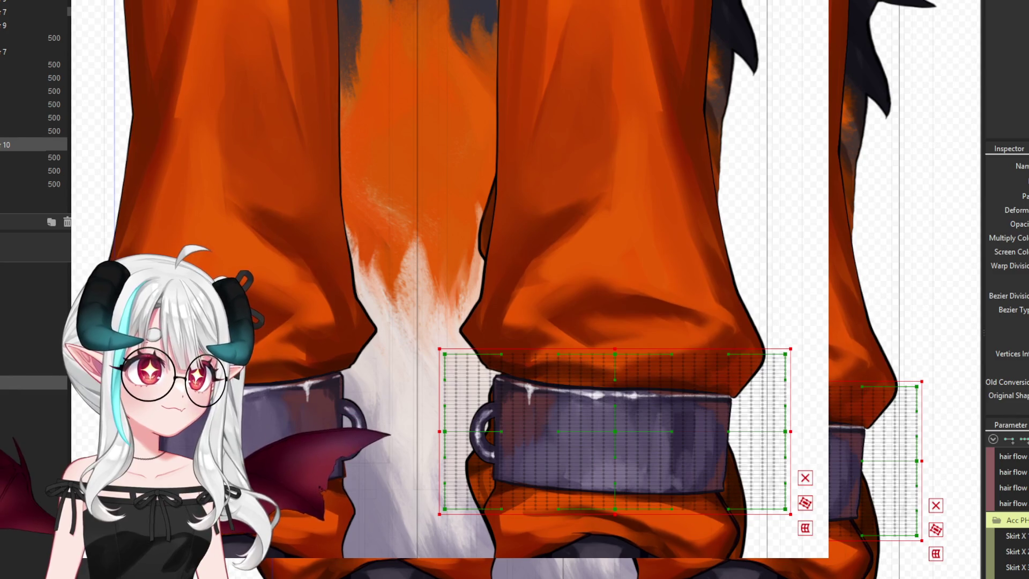
key("ctrl+z")
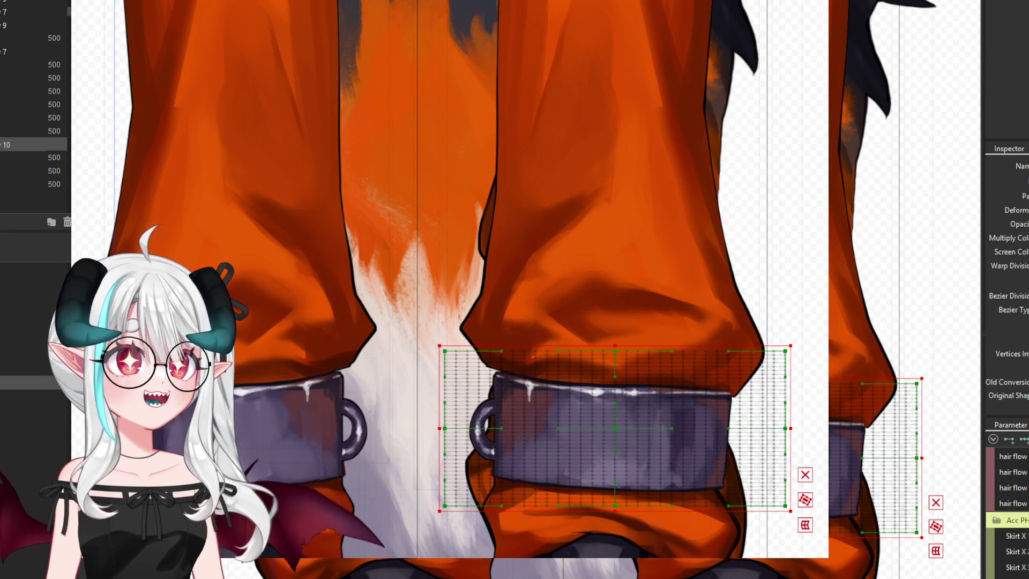
left_click(338, 456)
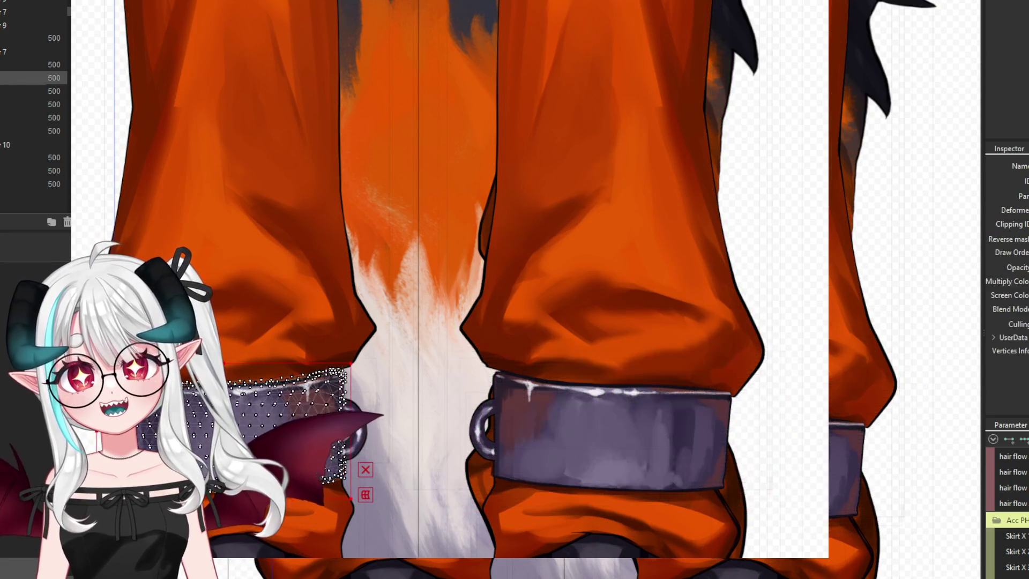
left_click(359, 408, "ctrl")
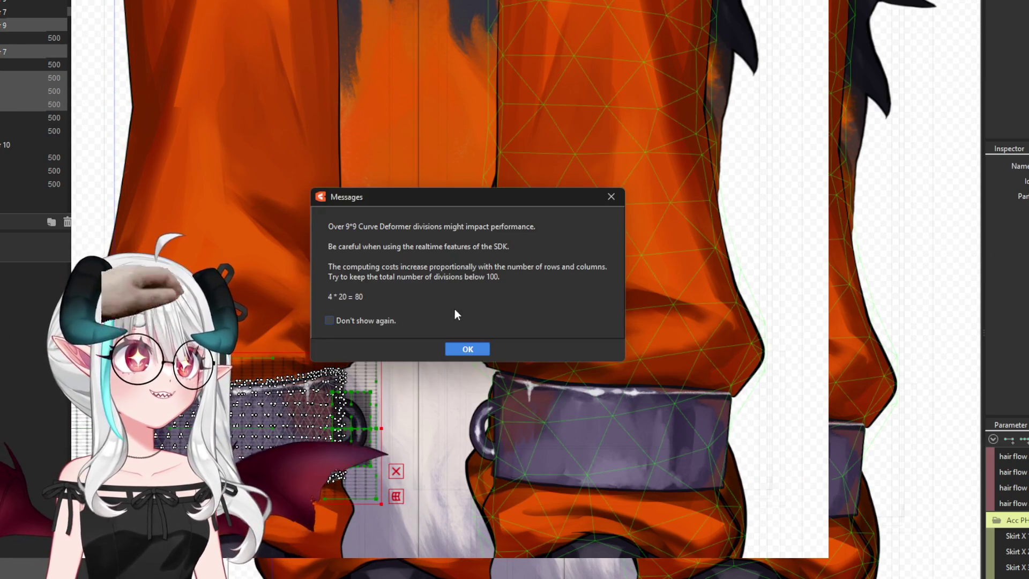
Accept the division warning and create a 30 × 40 warp deformer around the left cuff
left_click(482, 350)
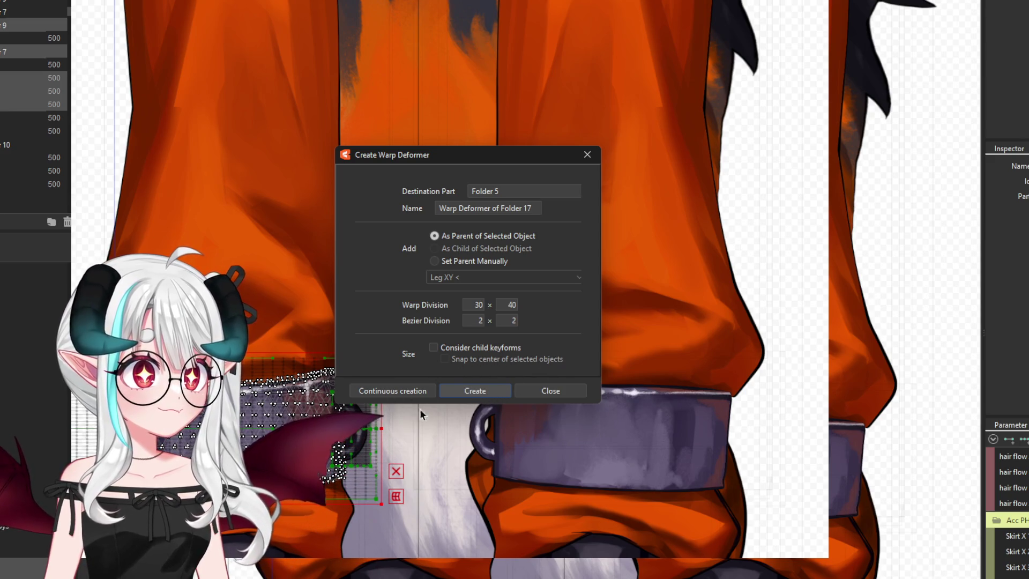
left_click(478, 390)
Dismiss the warning and nudge both cuff deformers up and down to test them
key("Return")
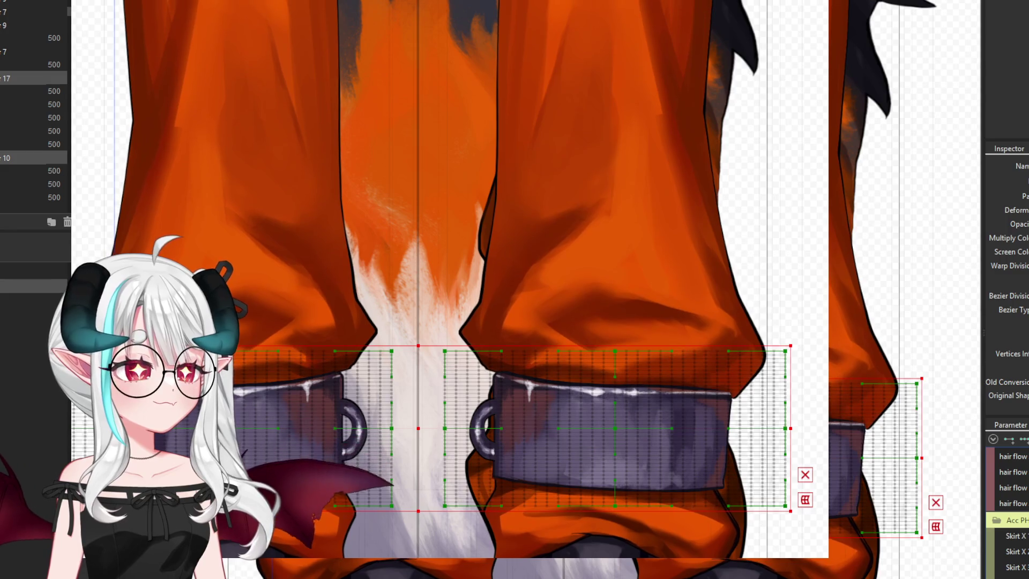
key("Down")
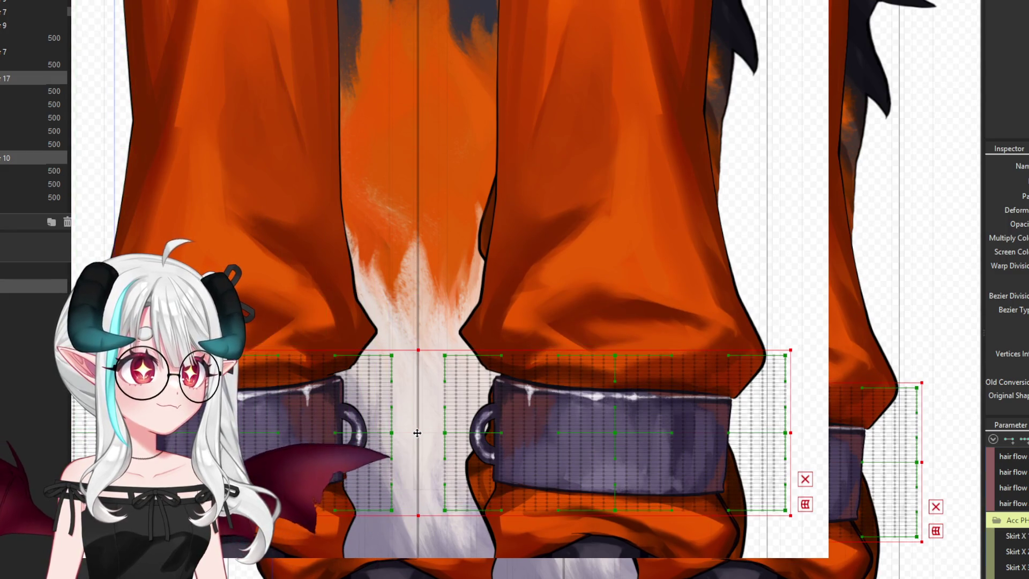
key("Up")
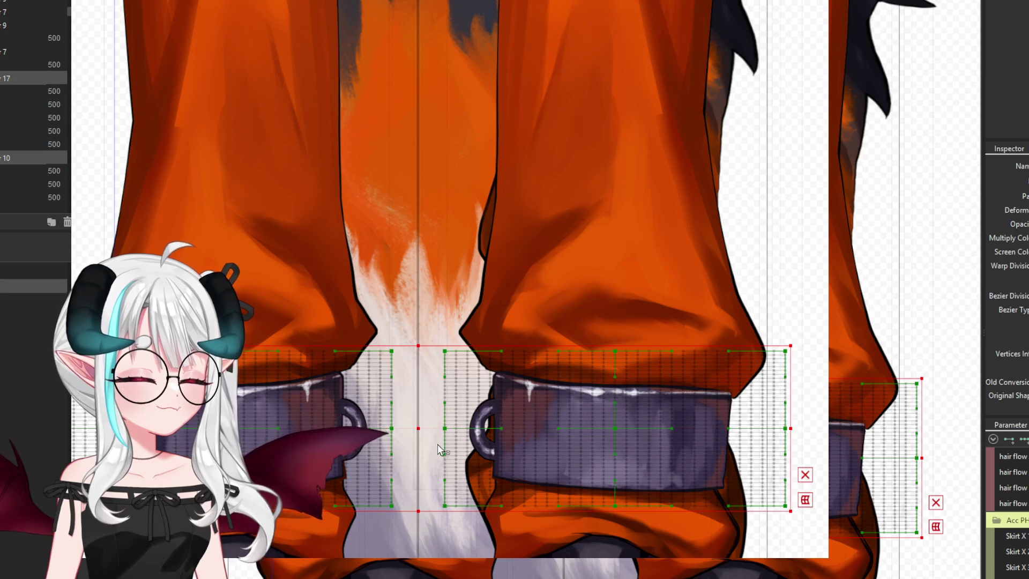
key("Down")
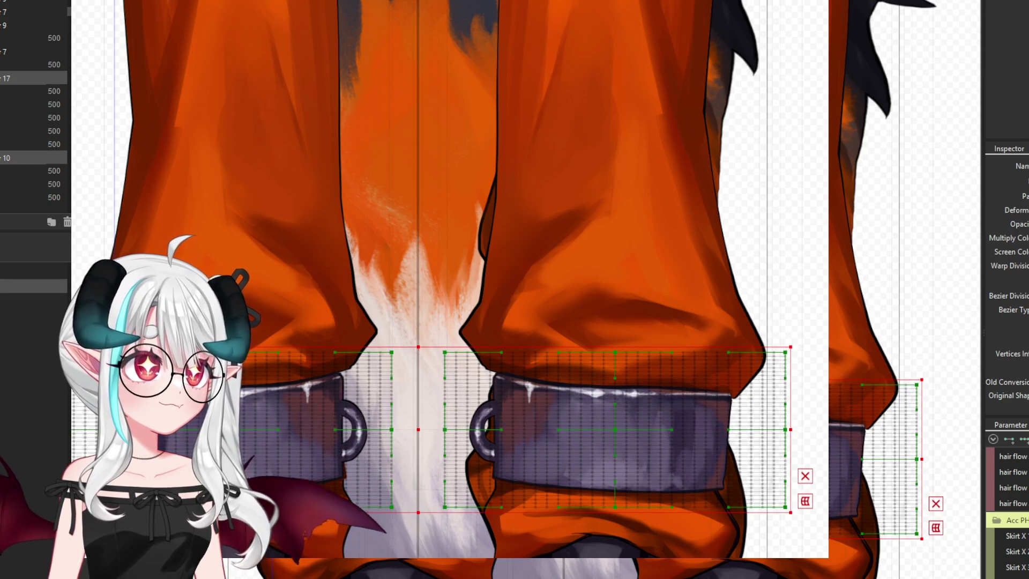
key("Down")
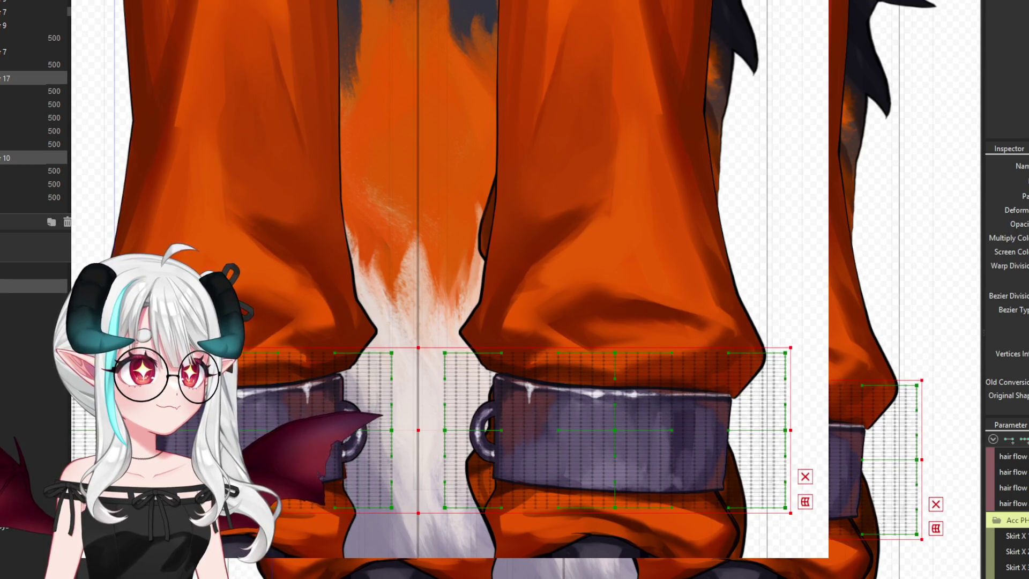
key("Up")
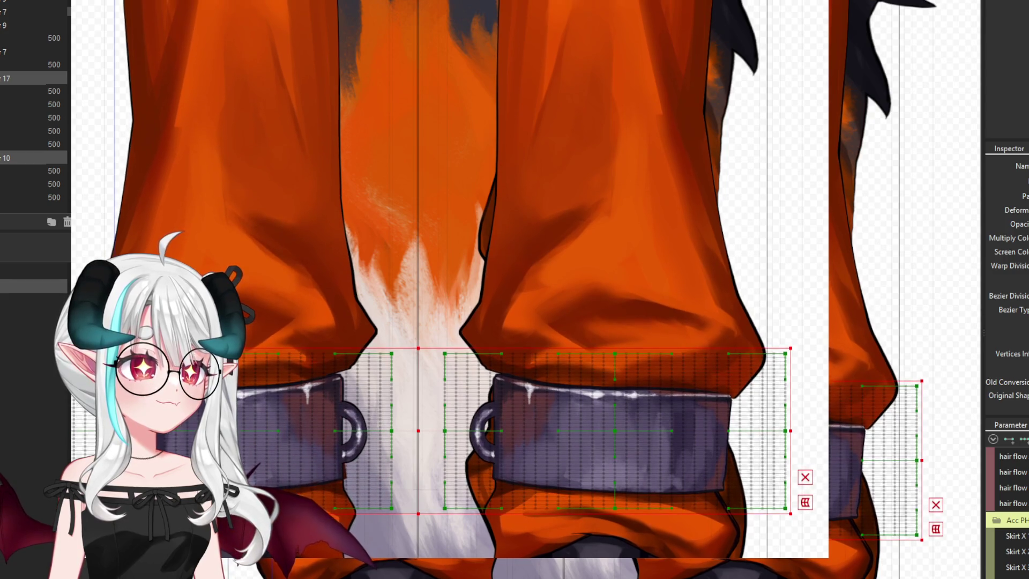
key("Up")
key("Up")
key("Up")
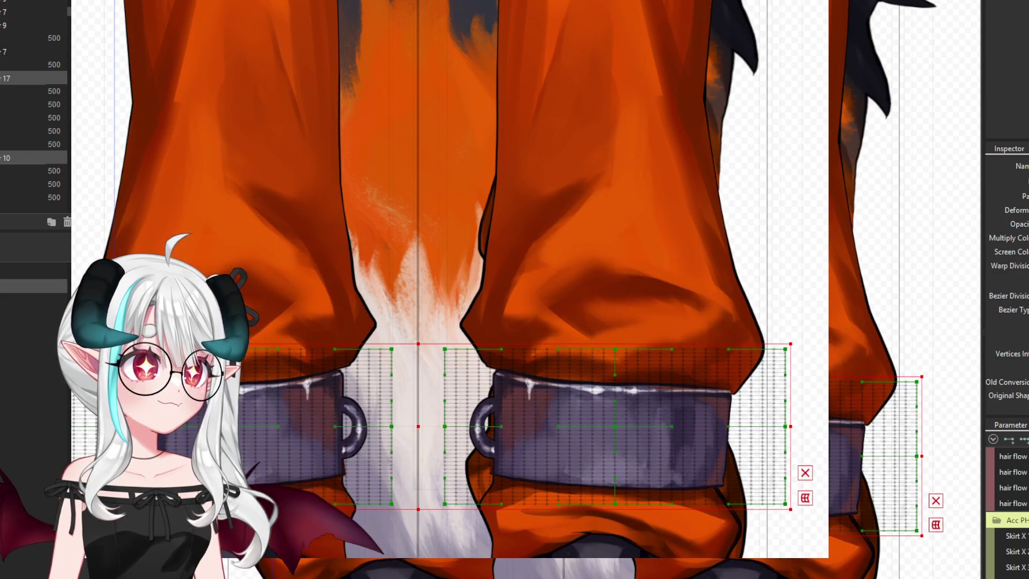
key("Down")
key("Down")
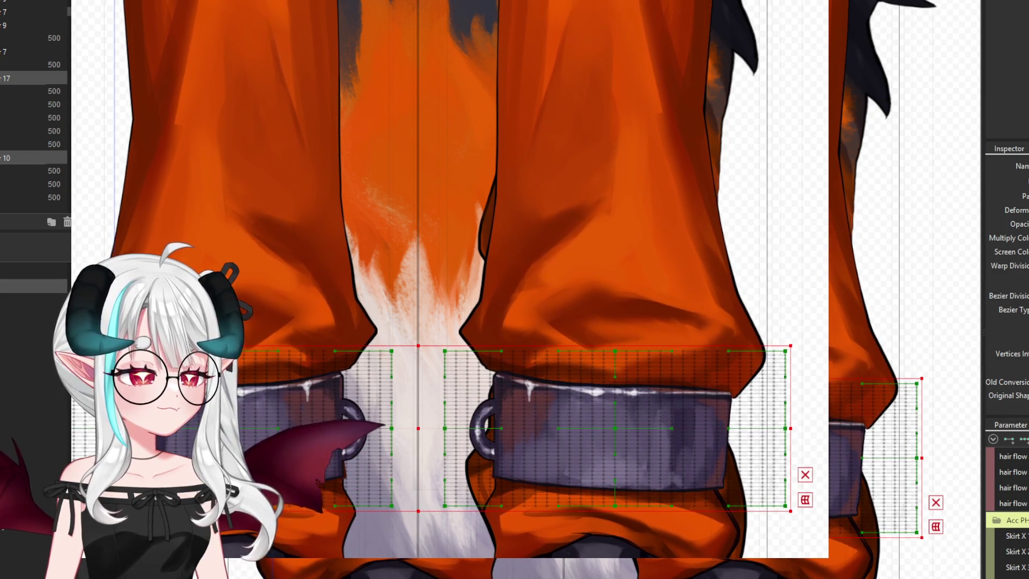
key("Down")
key("Down")
key("Down")
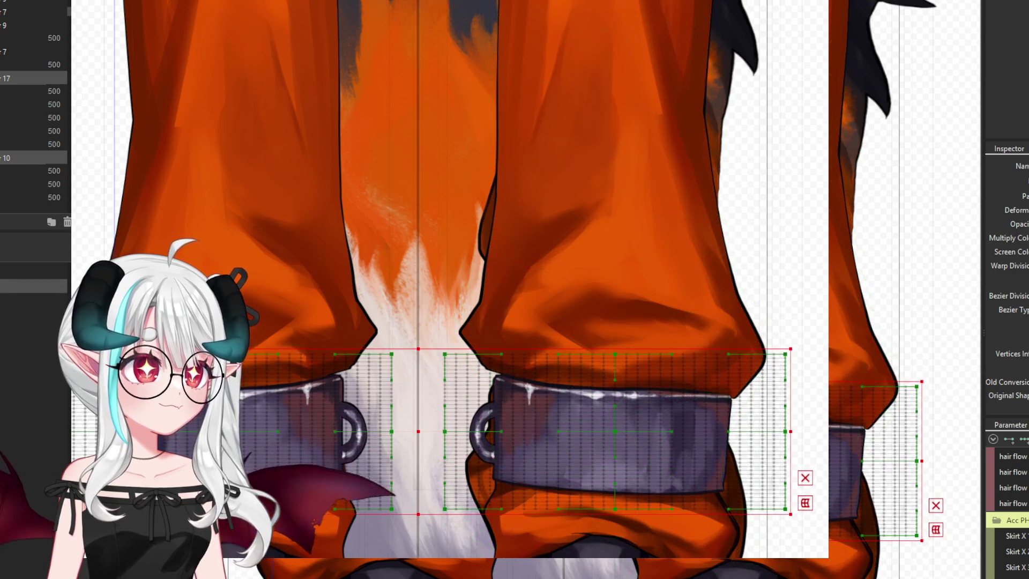
key("Down")
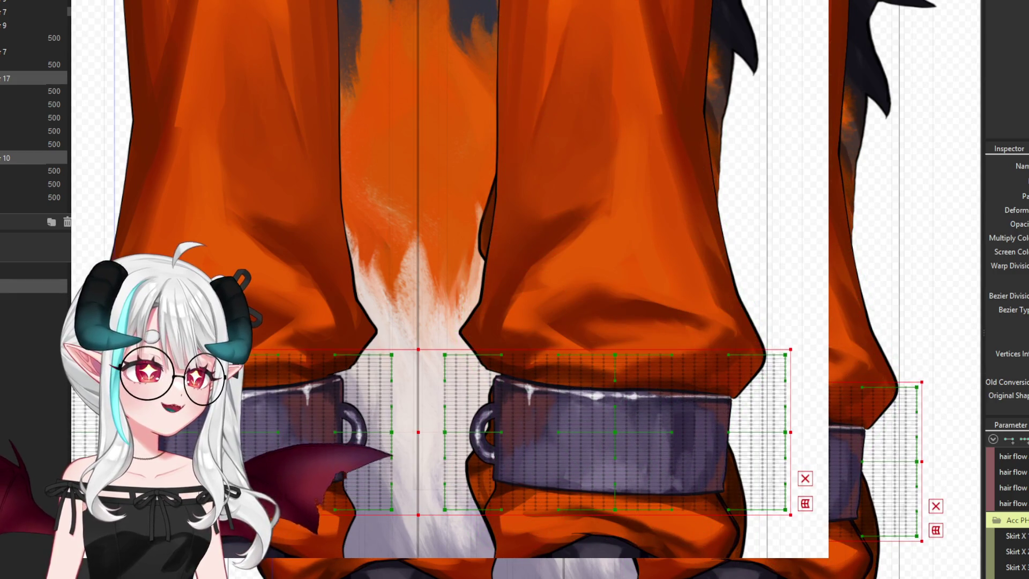
key("Up")
key("Up")
key("Up")
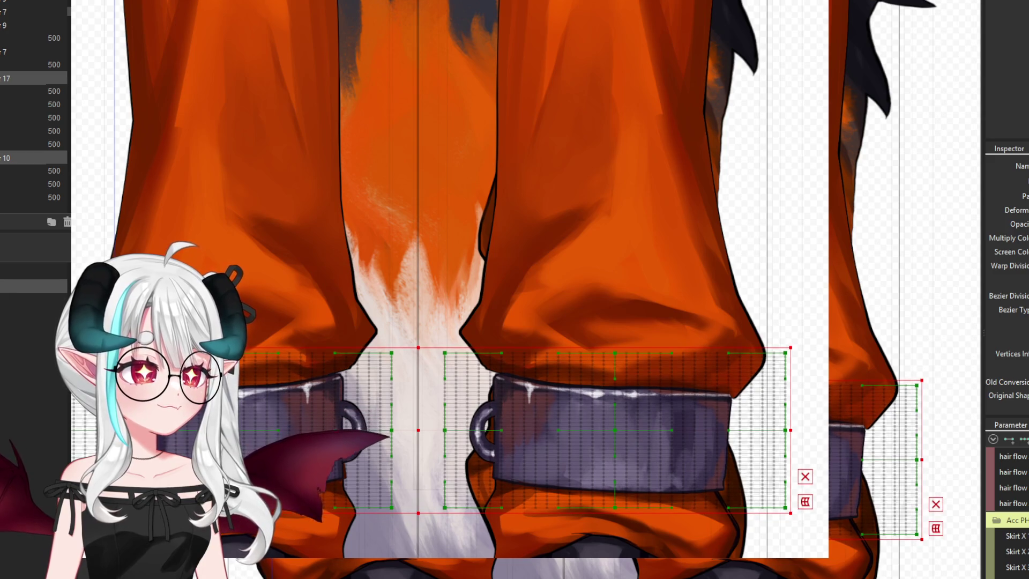
key("Up")
key("Up")
key("Up")
key("Up")
key("Up")
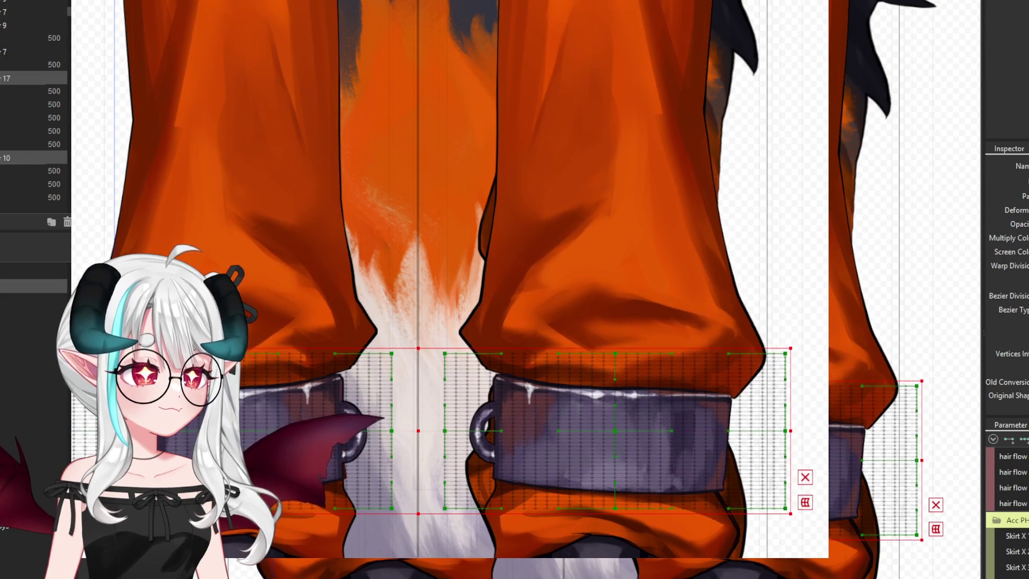
key("Up")
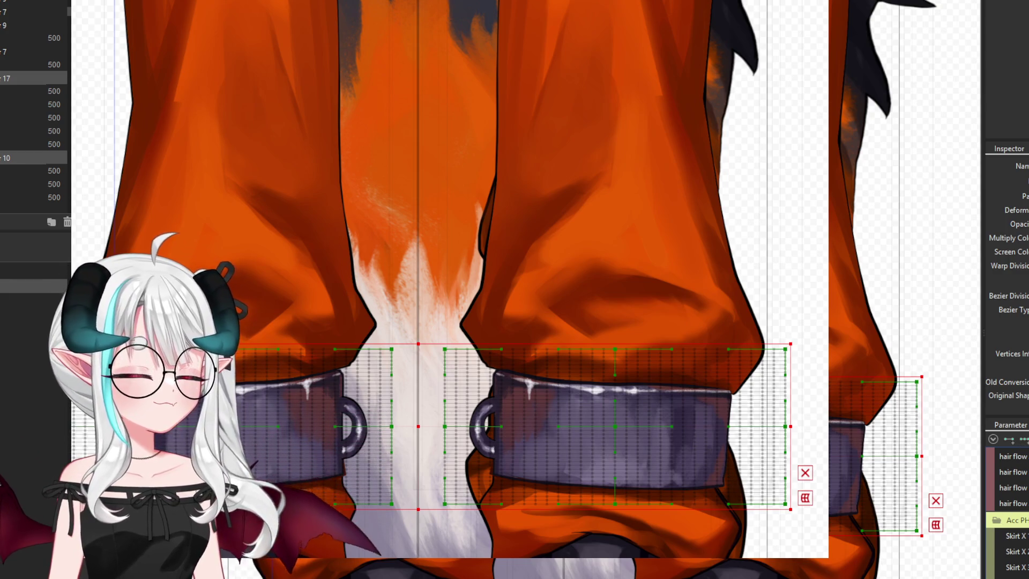
key("Down")
key("Down")
key("Down")
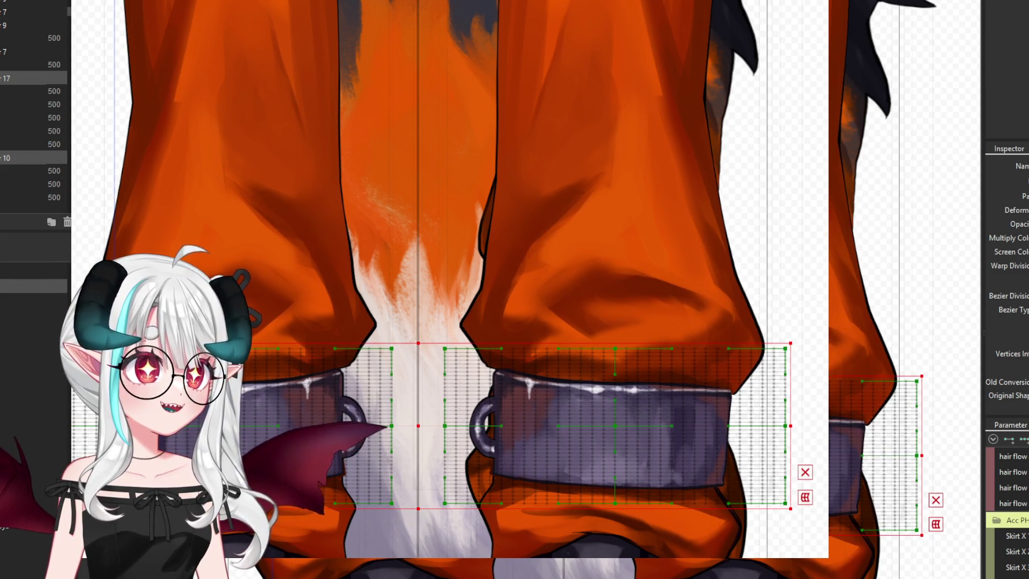
Nudge both cuff deformers right and back left
scroll(1008, 509, "up", 1)
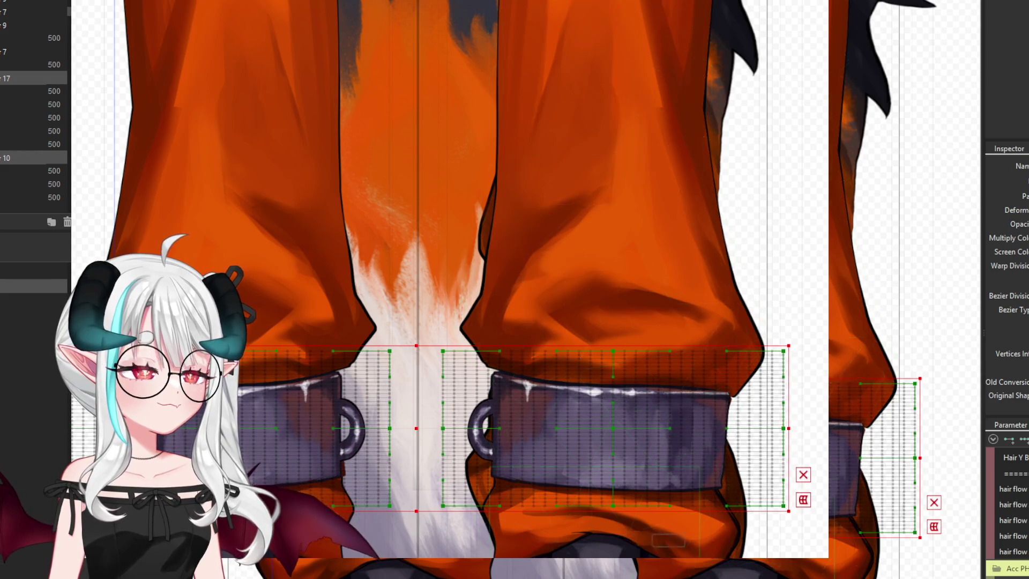
key("Right")
key("Right")
key("Right")
key("Right")
key("Right")
key("Right")
key("Right")
key("Right")
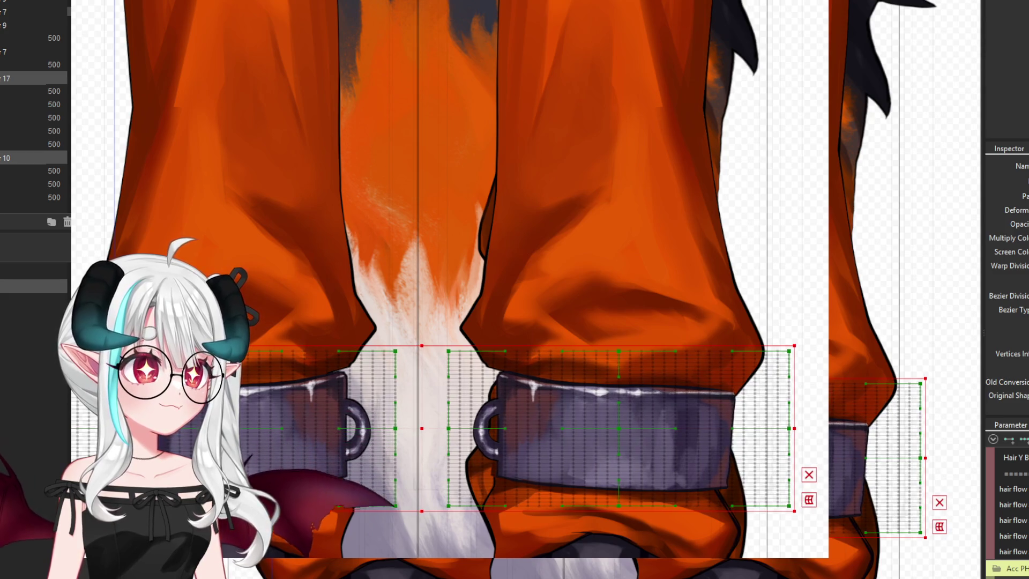
key("Left")
key("Left")
key("Left")
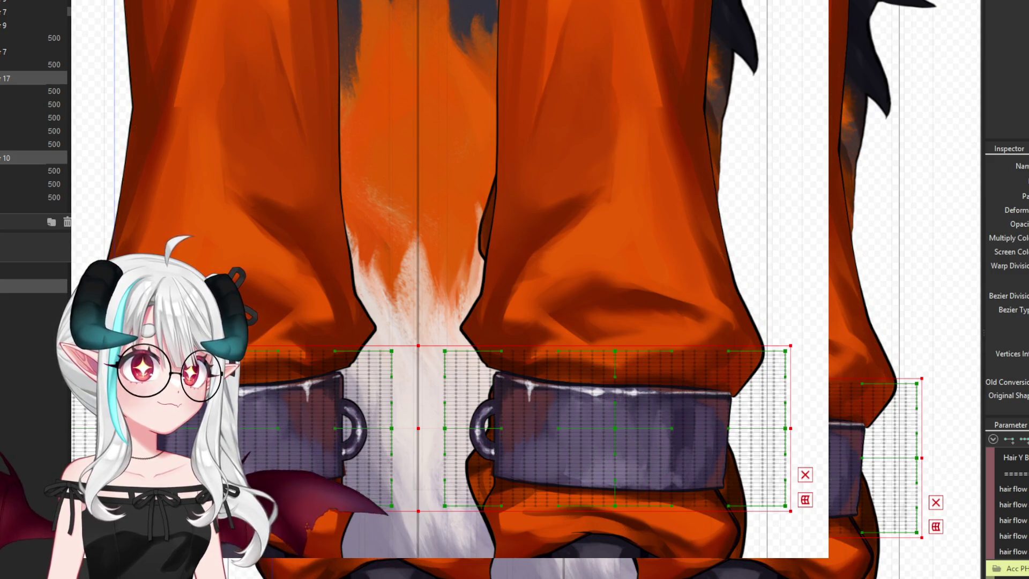
Tilt the right cuff deformer slightly clockwise
left_click(659, 358)
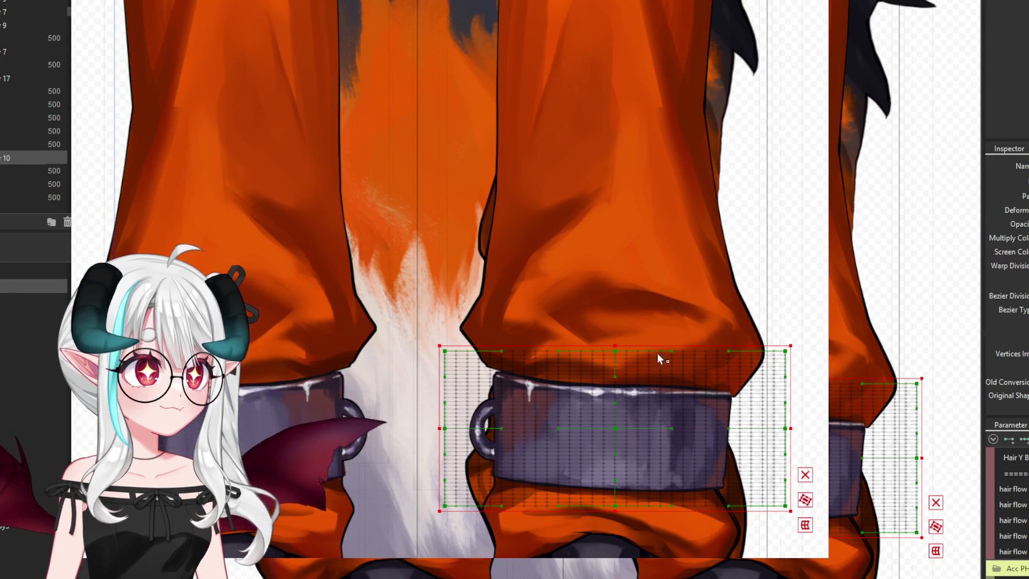
left_click_drag(788, 337, 784, 332)
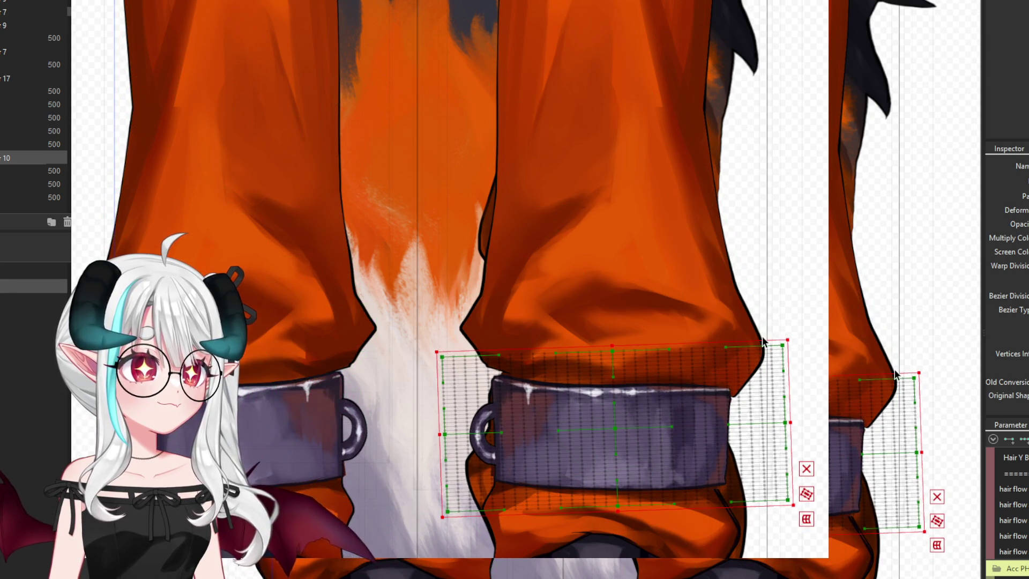
key("ctrl+z")
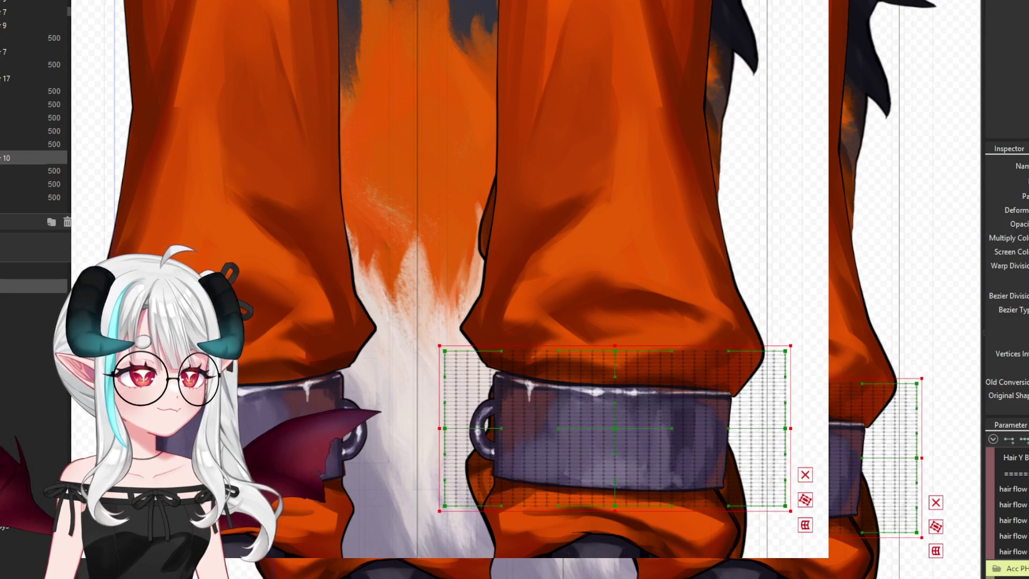
left_click_drag(793, 344, 795, 355)
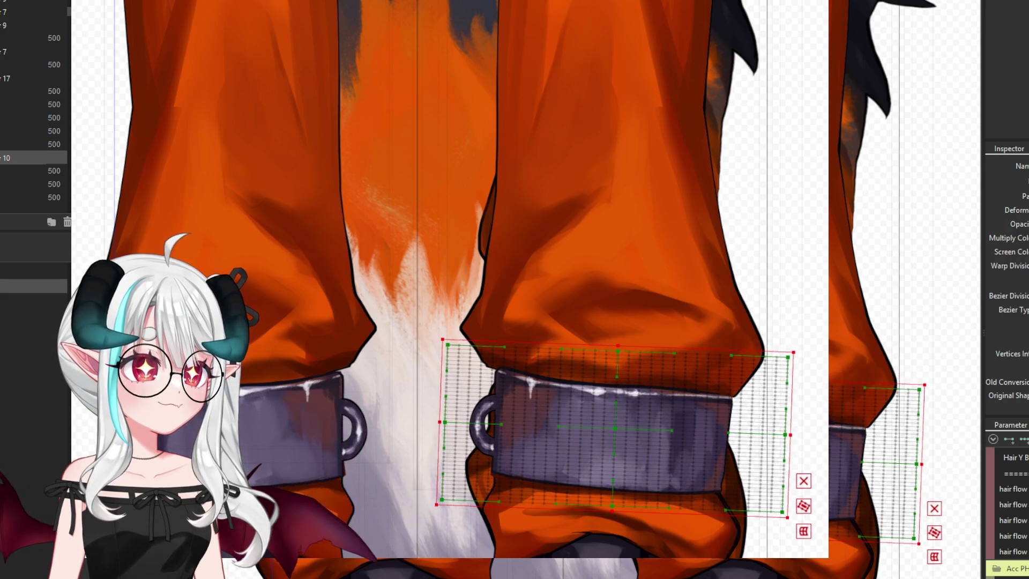
Try tilting the left cuff deformer both ways, undoing each attempt
left_click(375, 418)
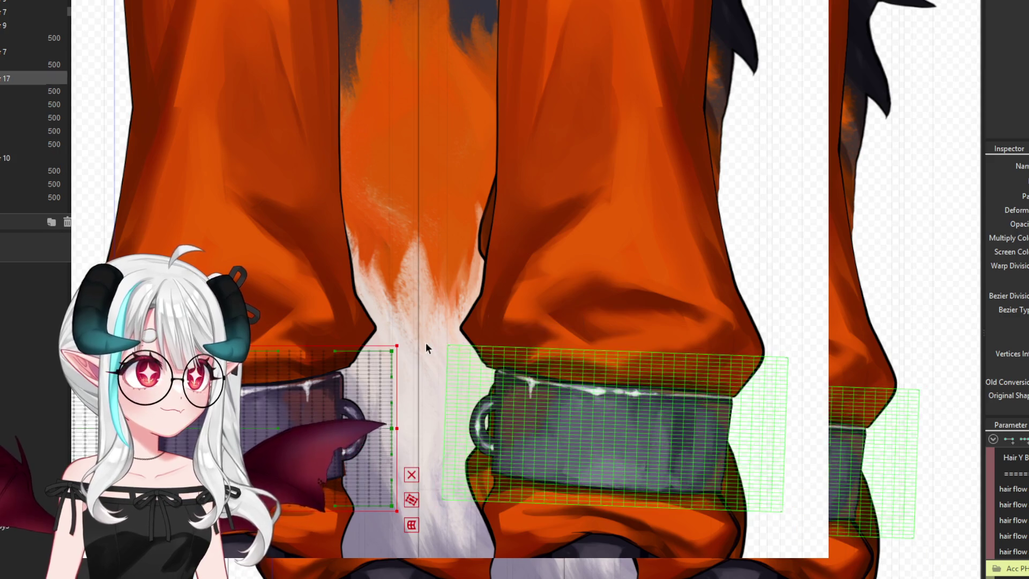
left_click_drag(403, 338, 407, 344)
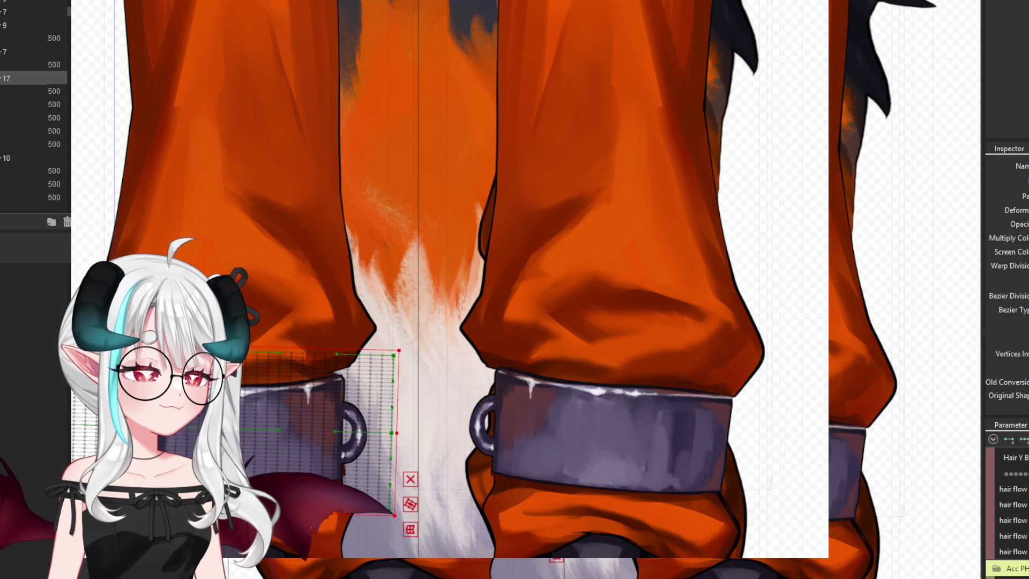
key("ctrl+z")
key("ctrl+z")
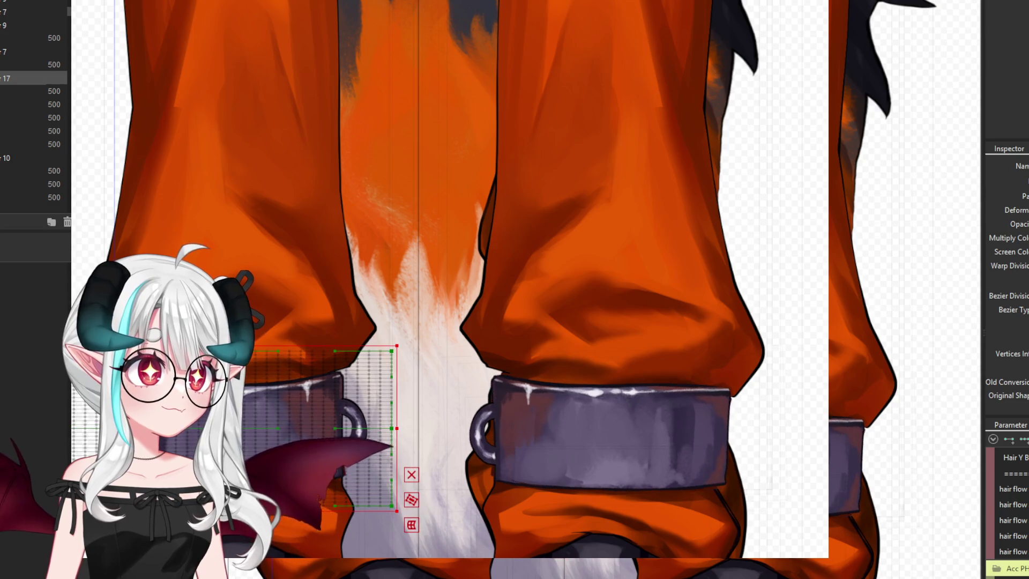
left_click_drag(410, 336, 397, 332)
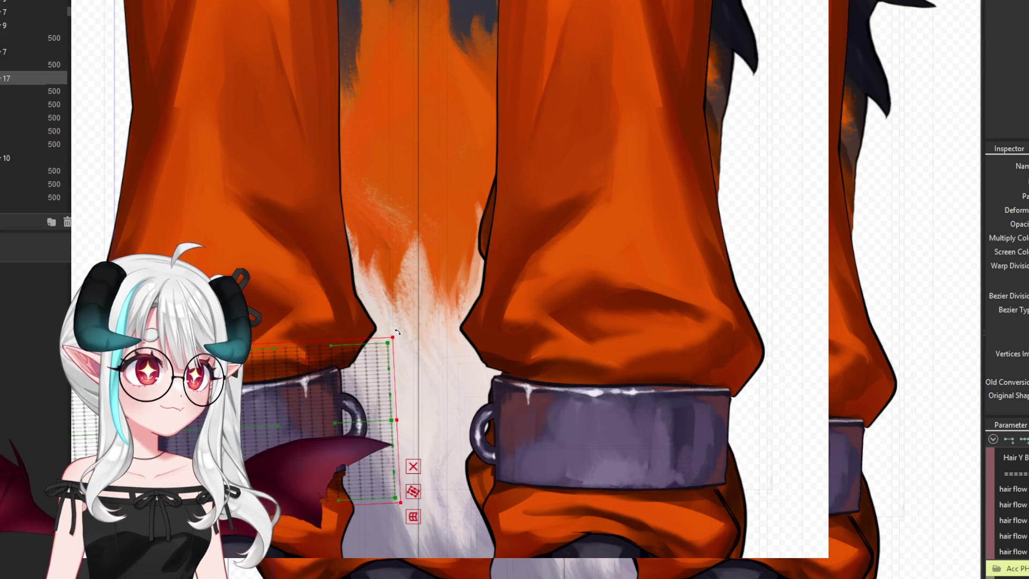
key("ctrl+z")
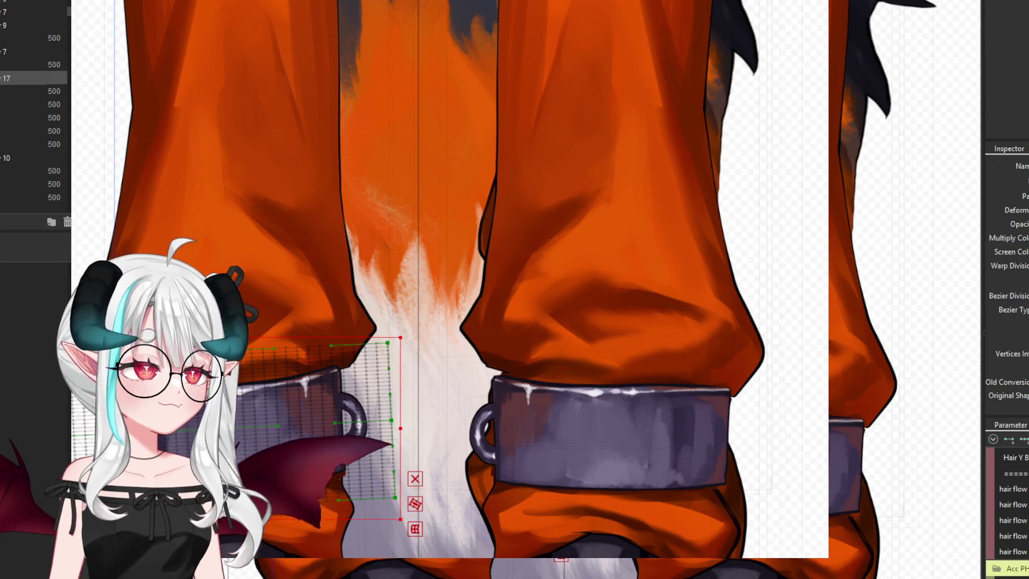
Compare cuff edits with undo/redo, save, and open the physics preview of the model
key("ctrl+z")
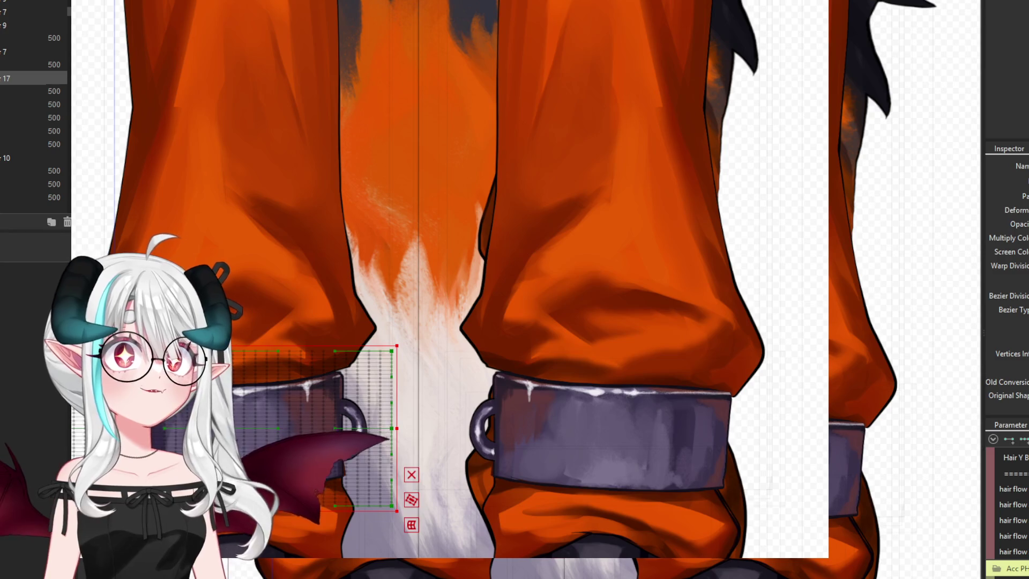
key("ctrl+y")
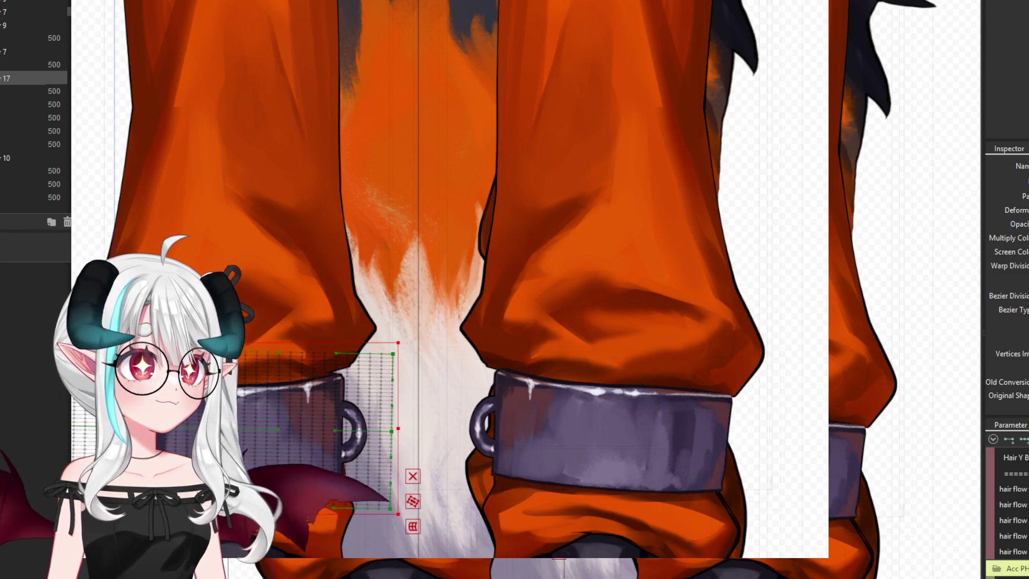
key("ctrl+z")
key("ctrl+y")
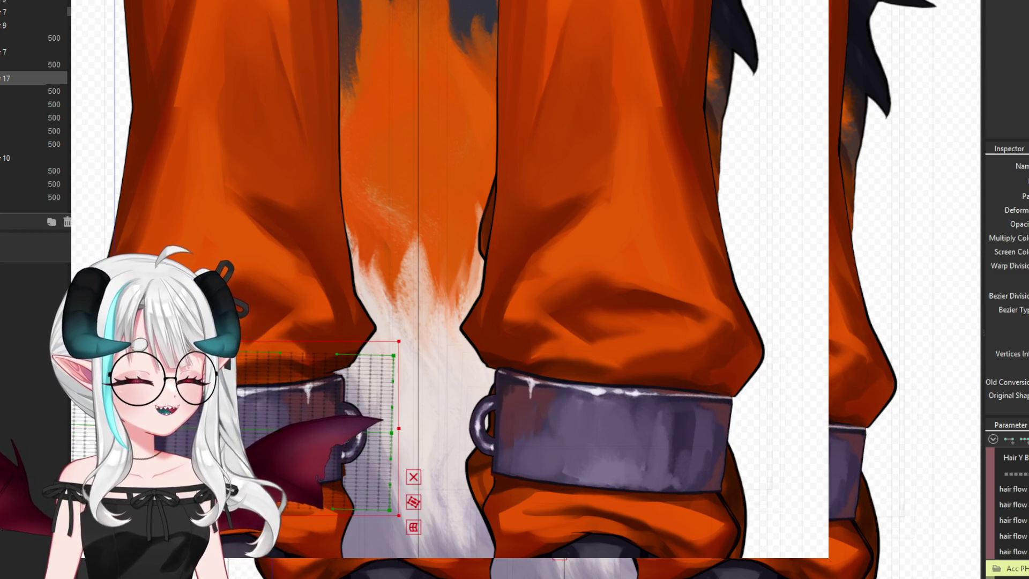
key("ctrl+z")
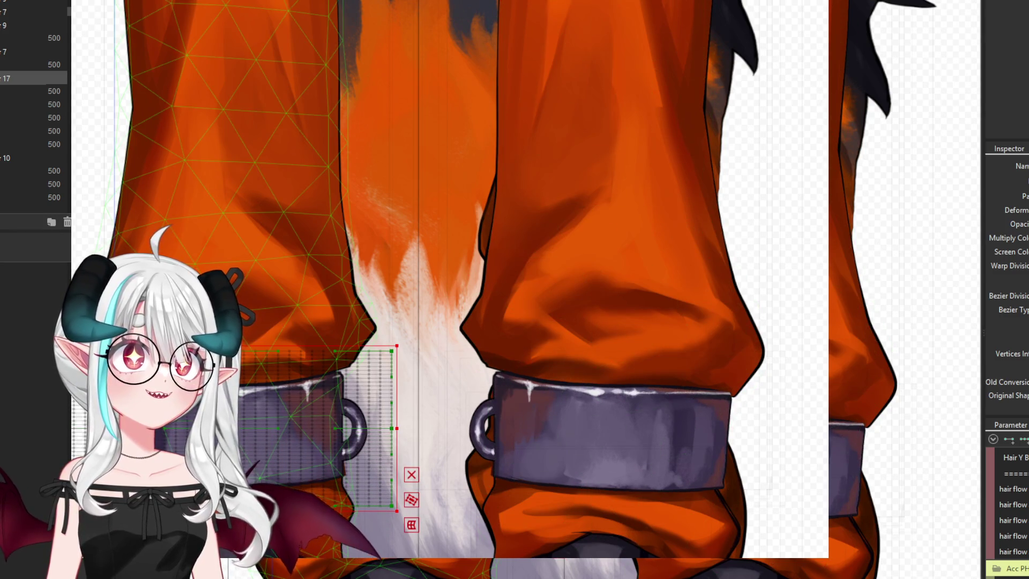
key("ctrl+s")
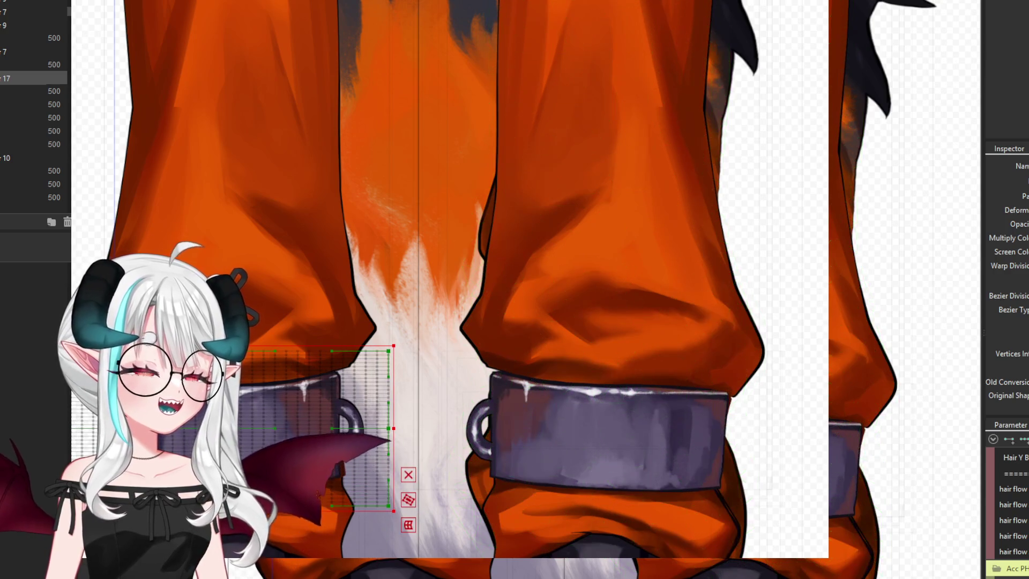
key("alt+Tab")
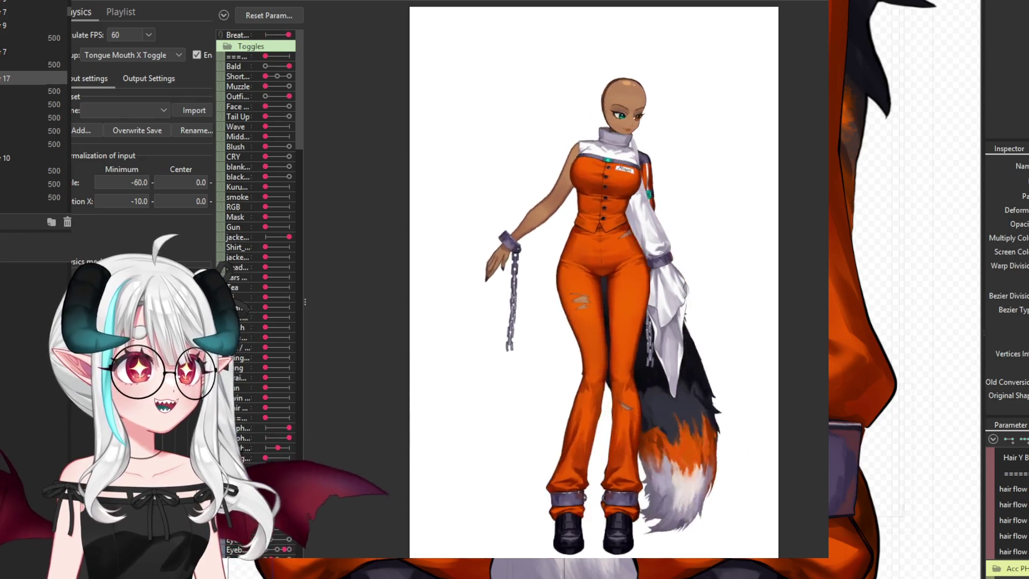
Zoom in on the legs in the physics preview to watch the cuffs move, then close it
scroll(639, 518, "up", 4)
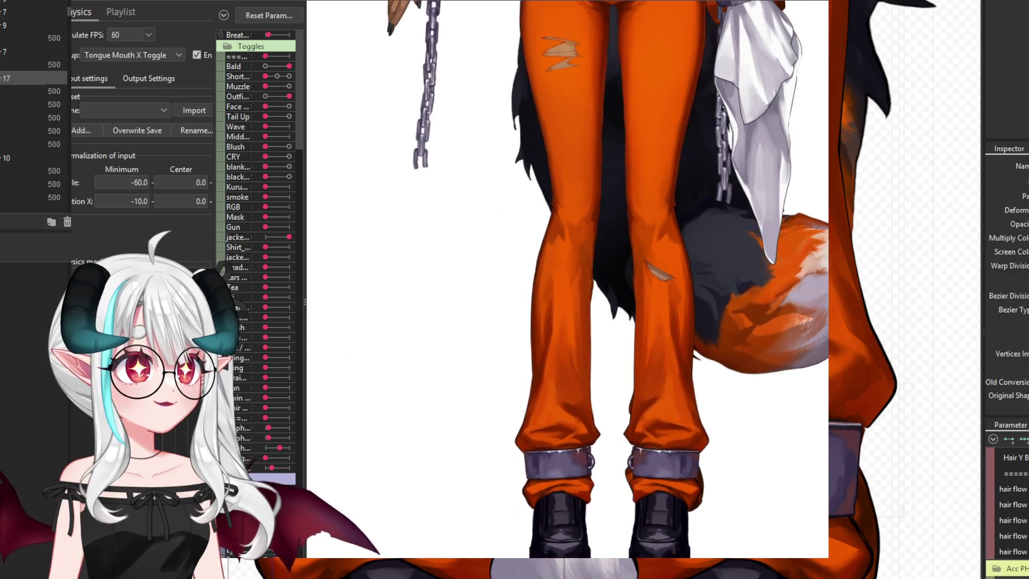
scroll(693, 542, "up", 4)
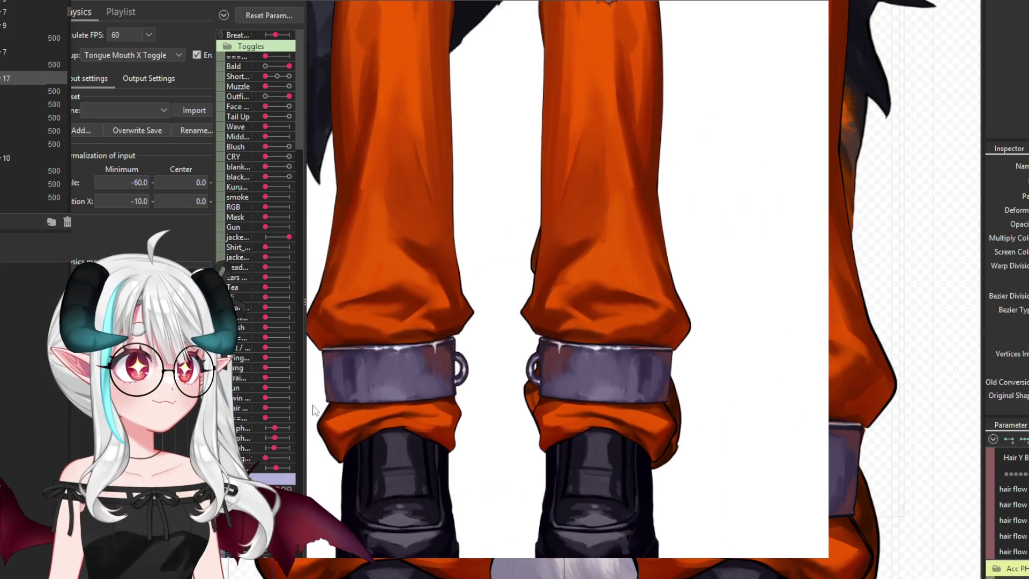
scroll(689, 404, "down", 2)
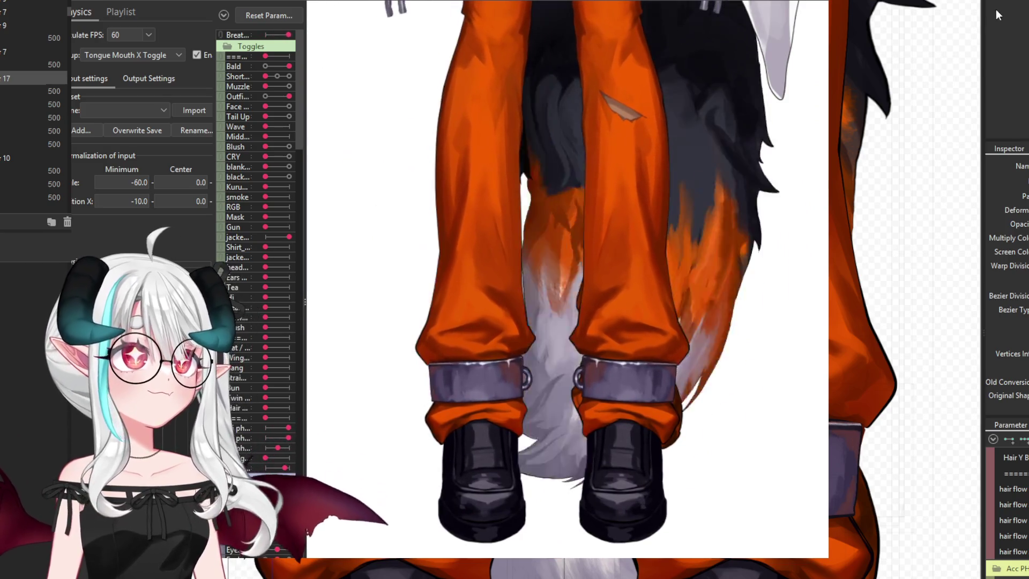
key("Escape")
scroll(441, 227, "down", 2)
Select both pant-leg meshes and switch to an enlarged deform brush
left_click(288, 312)
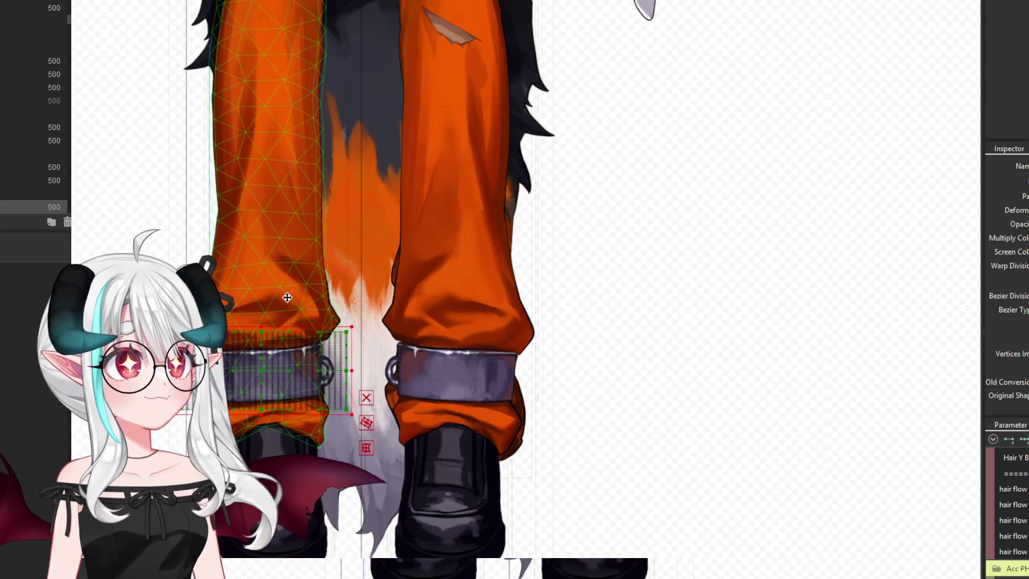
left_click(481, 304, "shift")
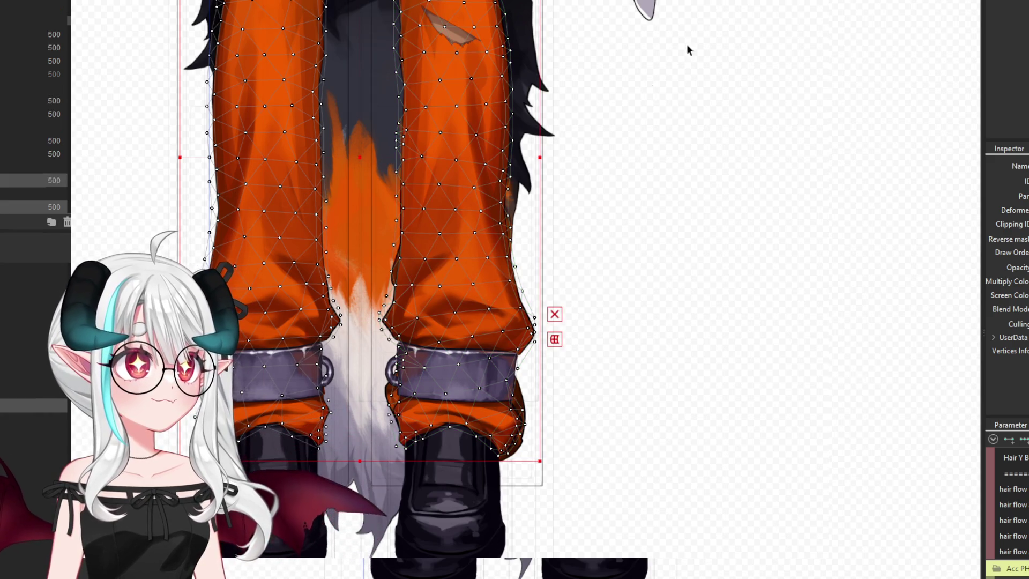
key("b")
scroll(210, 148, "up", 2)
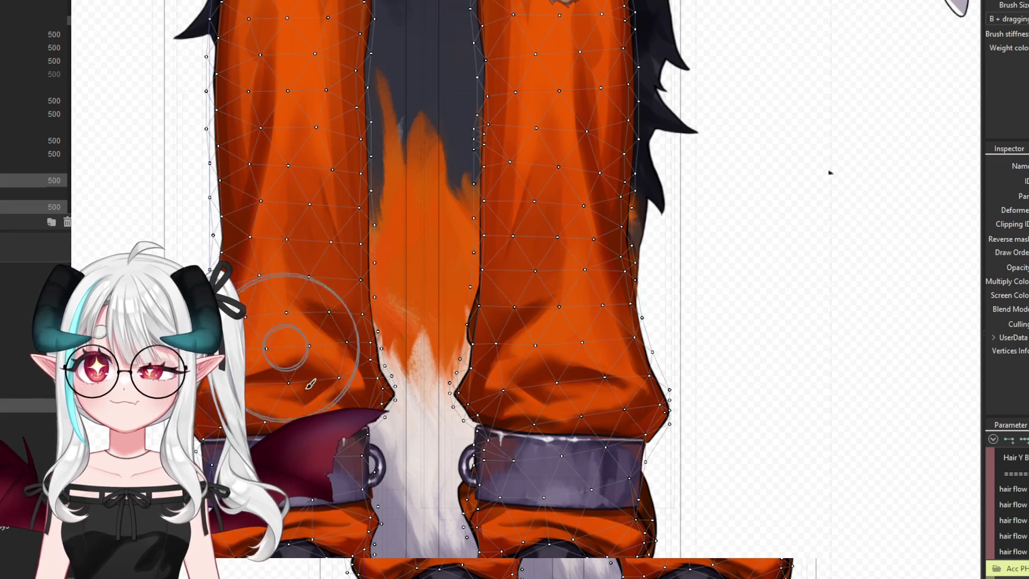
left_click_drag(310, 384, 289, 410)
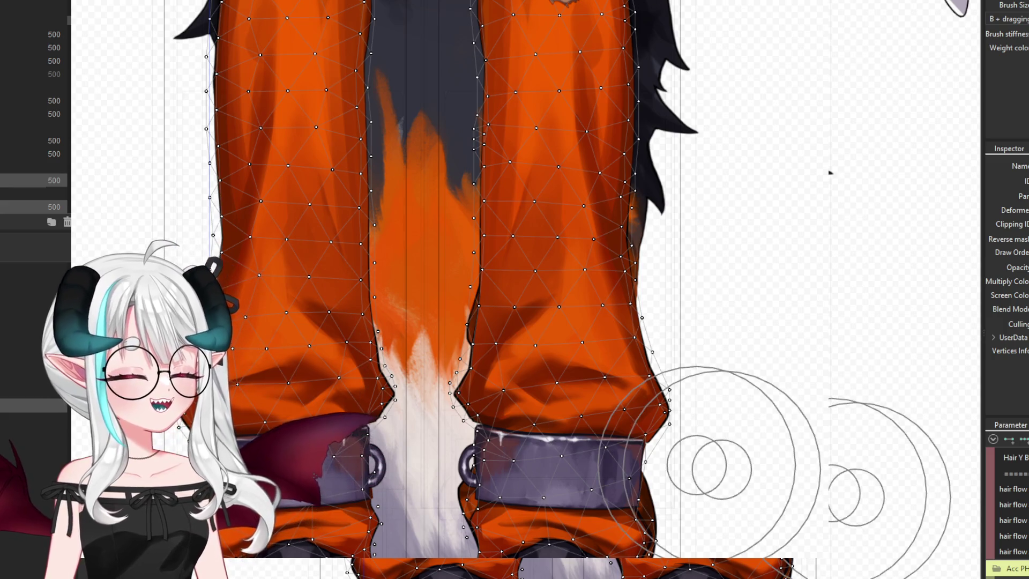
Brush the left pant-leg mesh around the knee and toward the cuff
left_click_drag(283, 369, 281, 437)
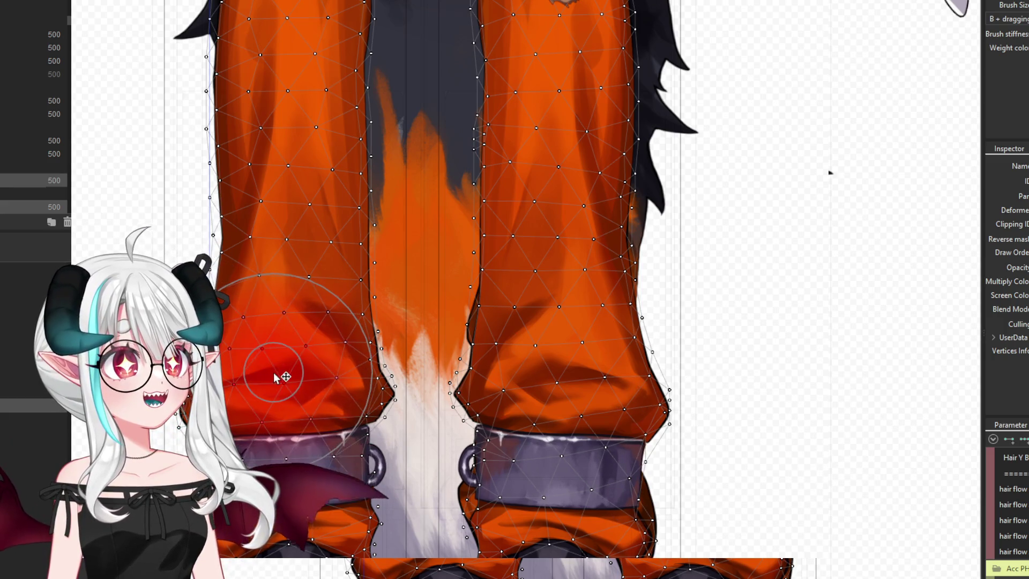
mouse_move(269, 333)
left_mouse_down()
mouse_move(290, 232)
mouse_move(275, 161)
mouse_move(294, 75)
left_mouse_up()
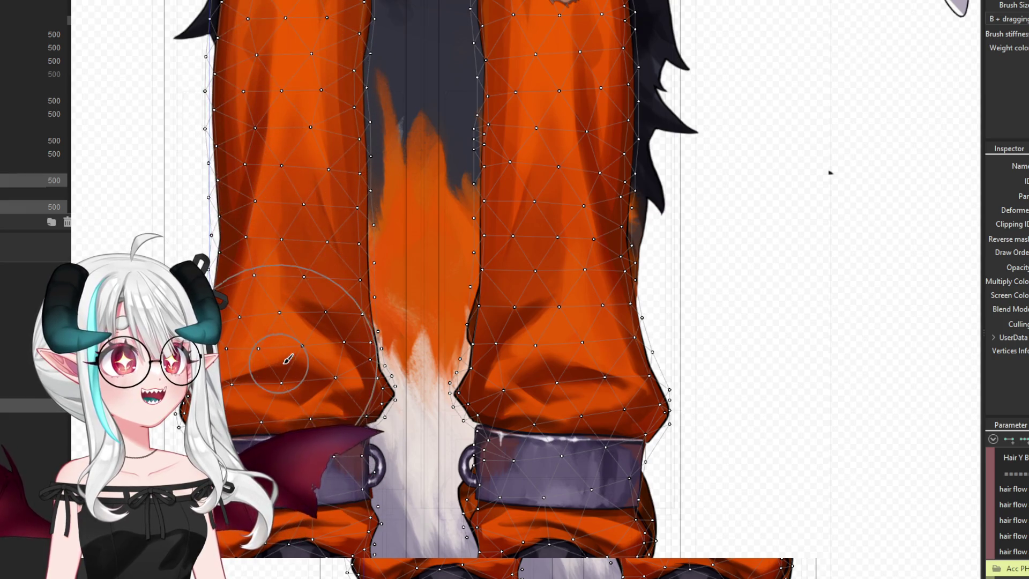
left_click_drag(286, 356, 294, 377)
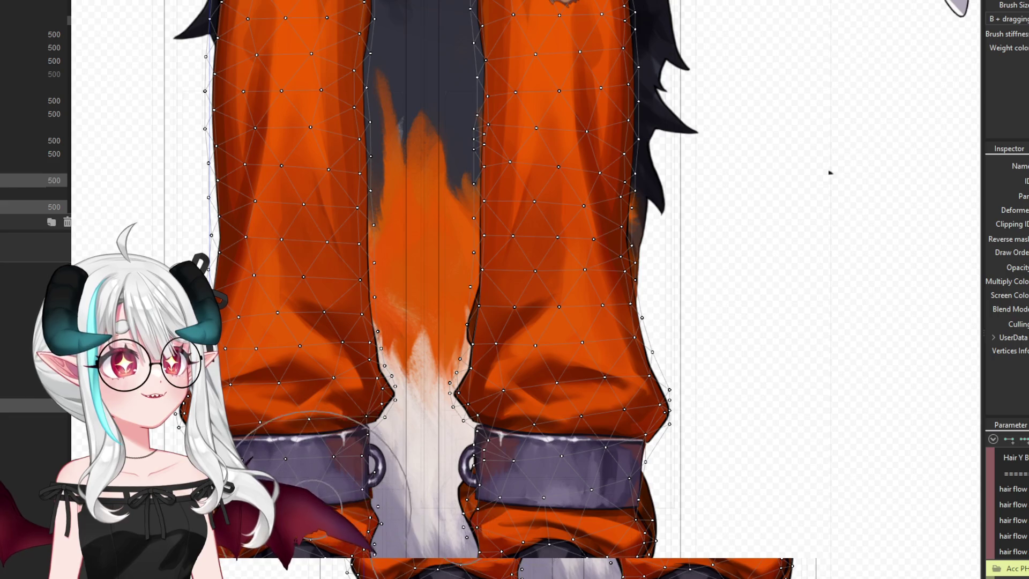
left_click_drag(574, 513, 569, 512)
mouse_move(572, 336)
left_mouse_down()
mouse_move(558, 349)
mouse_move(578, 366)
left_mouse_up()
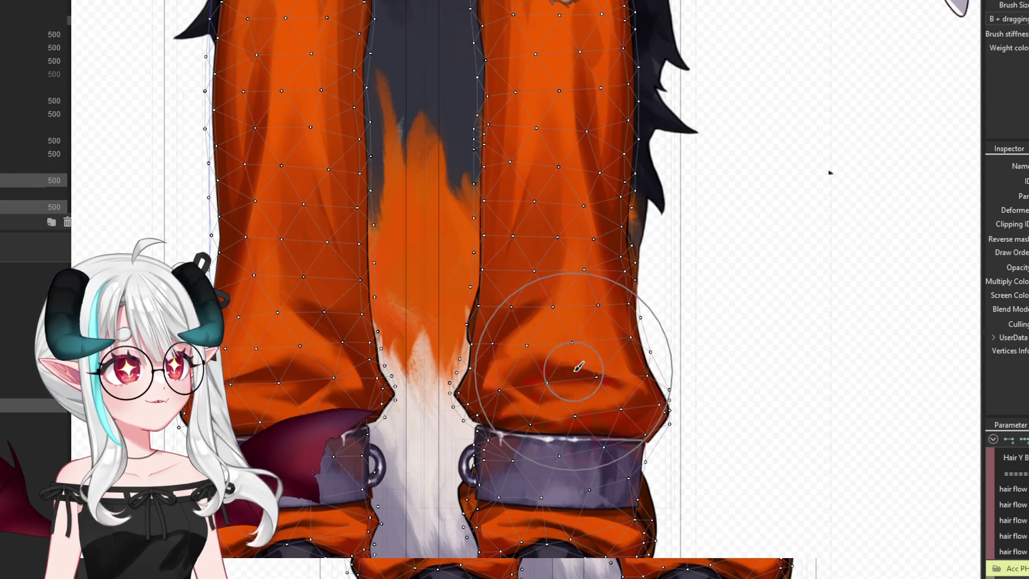
left_click_drag(560, 272, 551, 268)
left_click_drag(558, 184, 555, 134)
Reshape the right pant-leg mesh from its top down around the knee and cuff
left_click_drag(561, 51, 555, 61)
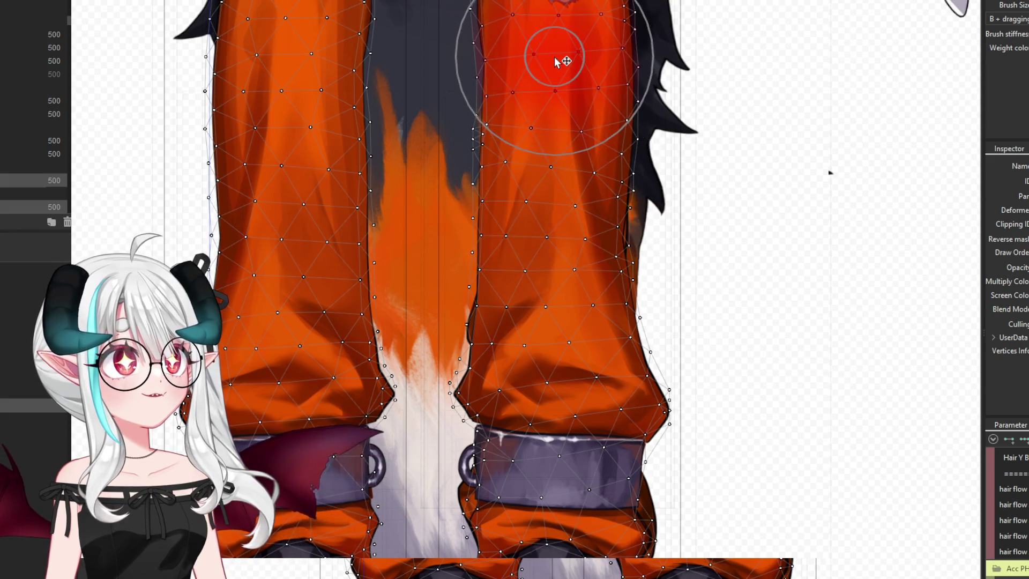
scroll(564, 120, "down", 3)
scroll(552, 65, "up", 3)
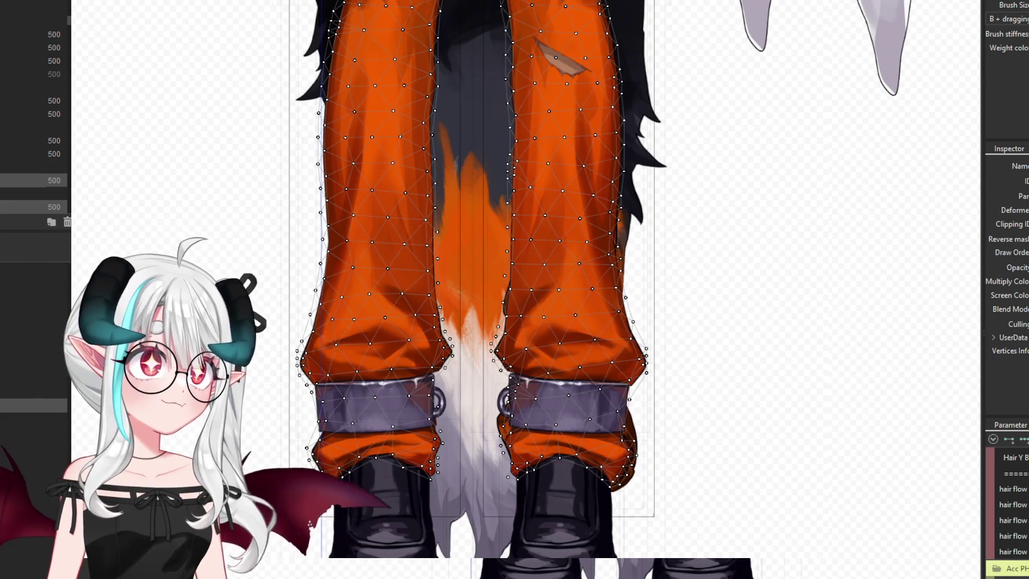
scroll(572, 377, "up", 3)
mouse_move(558, 349)
left_mouse_down()
mouse_move(531, 340)
mouse_move(561, 18)
mouse_move(565, 32)
left_mouse_up()
scroll(561, 19, "down", 3)
scroll(572, 36, "up", 3)
scroll(541, 111, "down", 3)
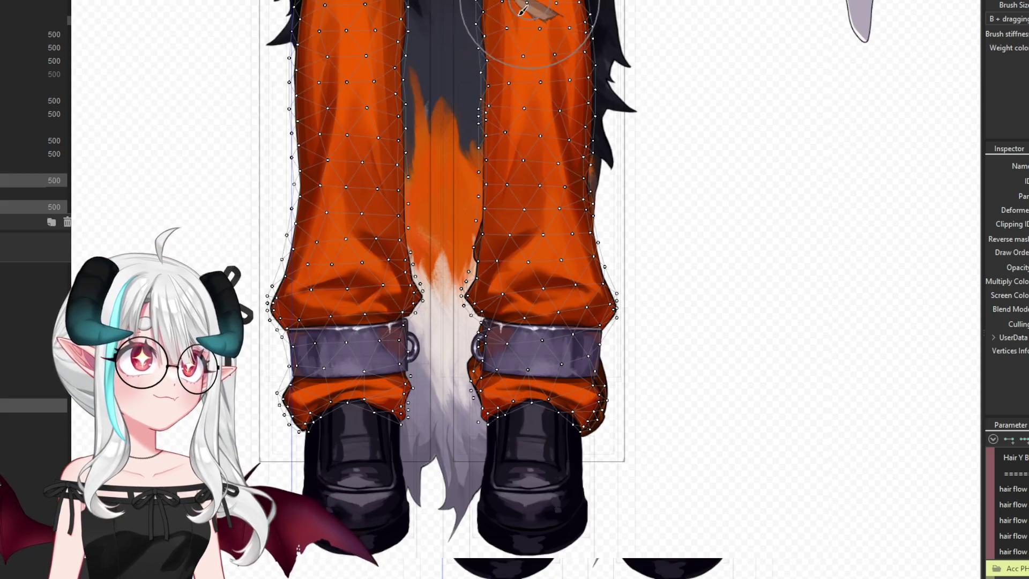
Brush the left pant leg again from its top down to the cuff
left_click_drag(358, 51, 350, 133)
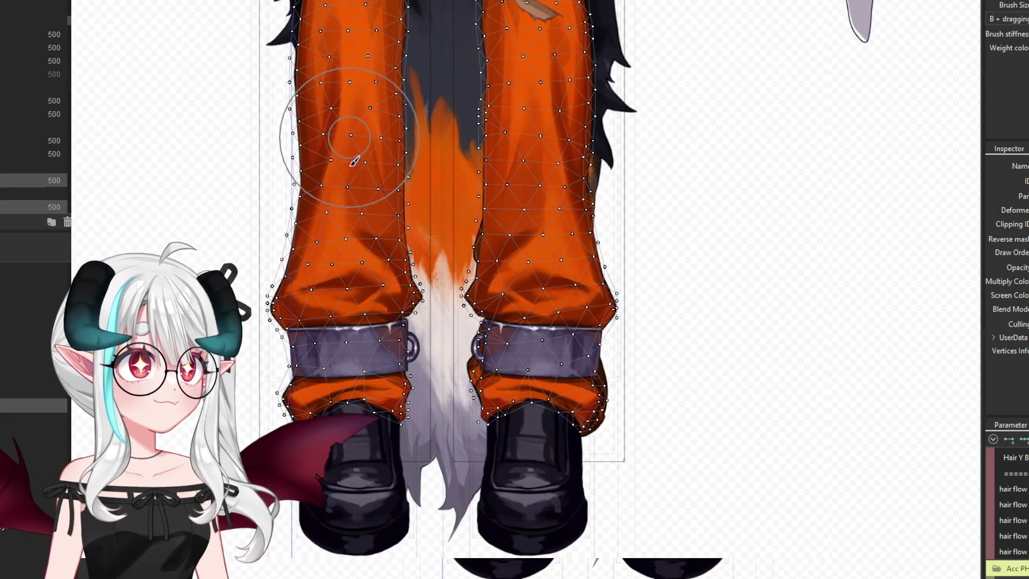
left_click_drag(352, 196, 359, 208)
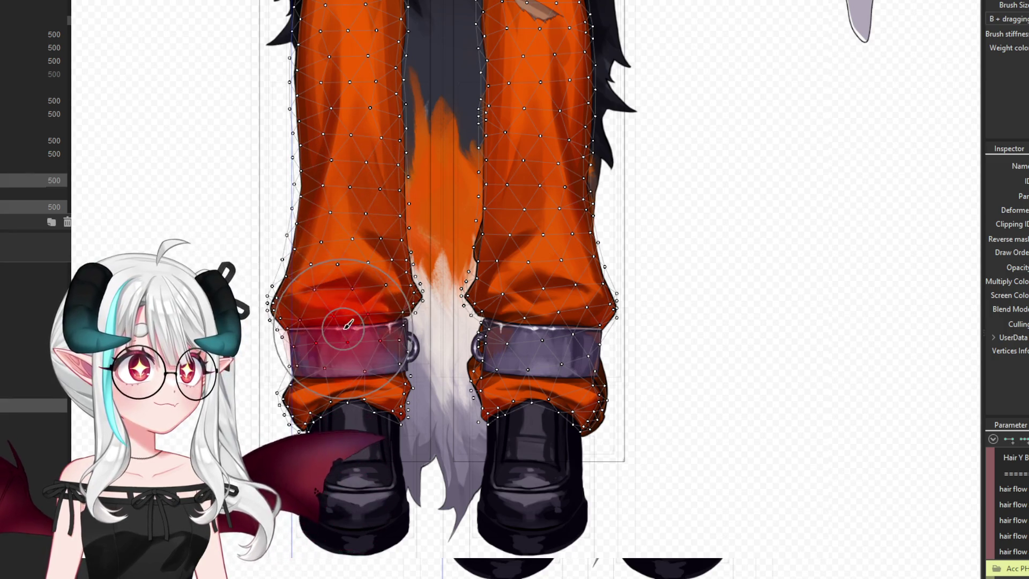
left_click_drag(348, 371, 346, 378)
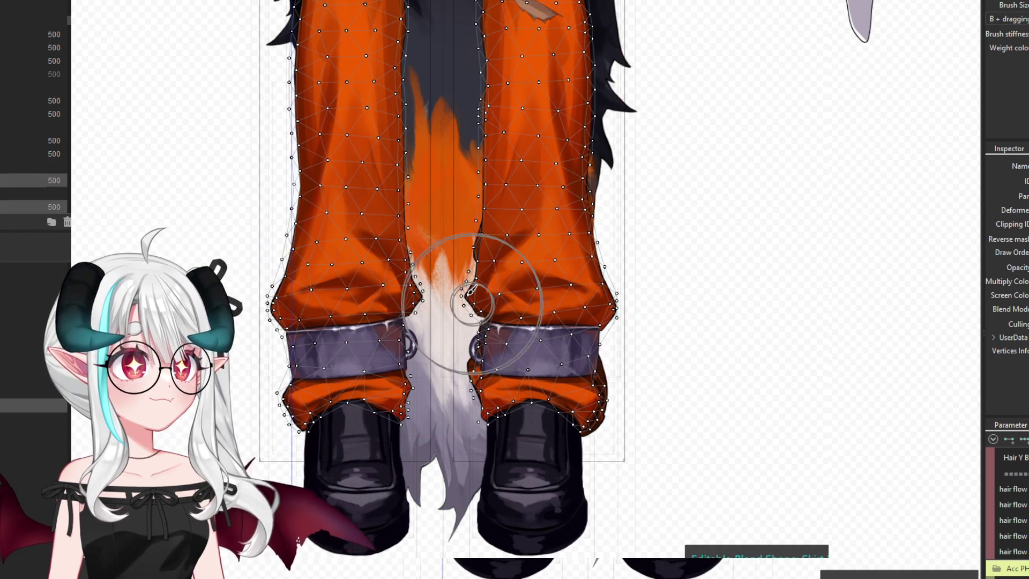
scroll(475, 308, "up", 3)
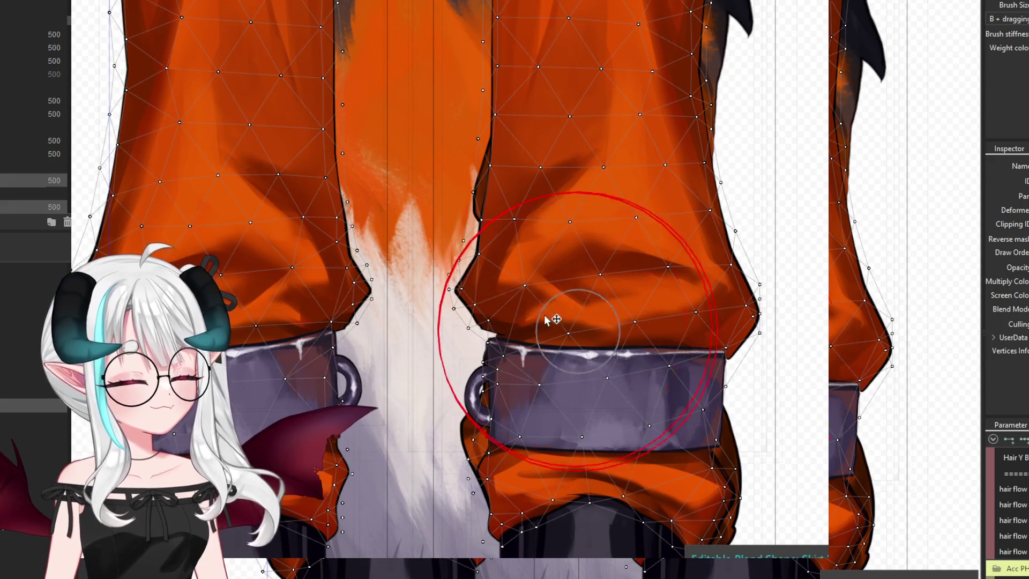
Brush the pant fabric beside the left cuff and along the leg's edge
left_click_drag(498, 320, 494, 324)
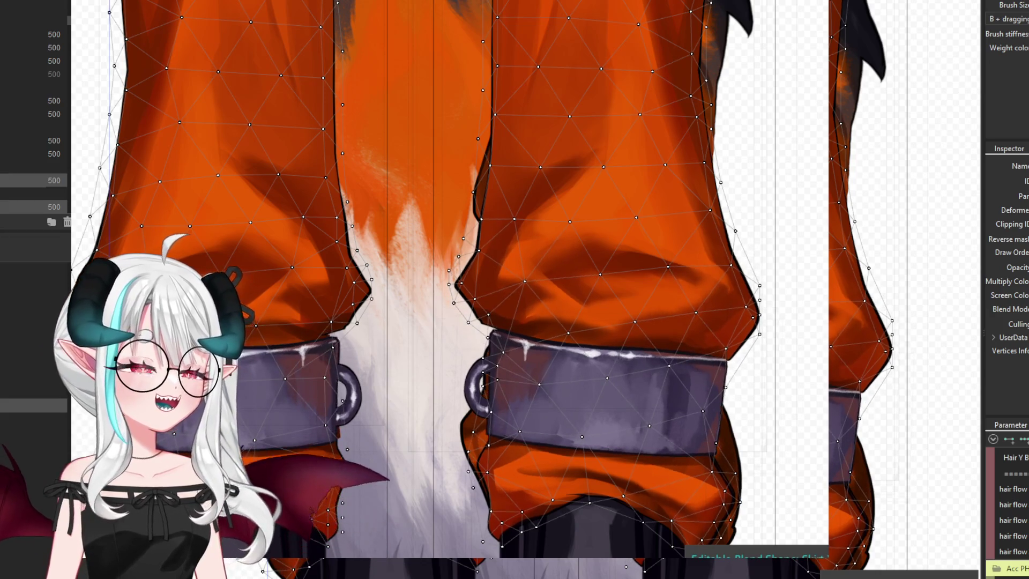
scroll(324, 292, "up", 2)
left_click(339, 325)
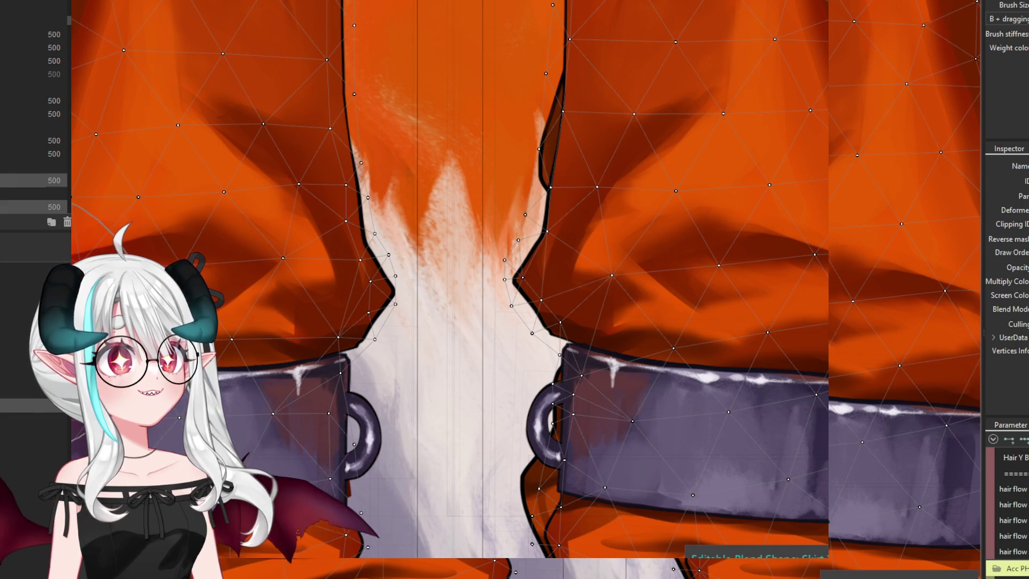
scroll(343, 396, "down", 2)
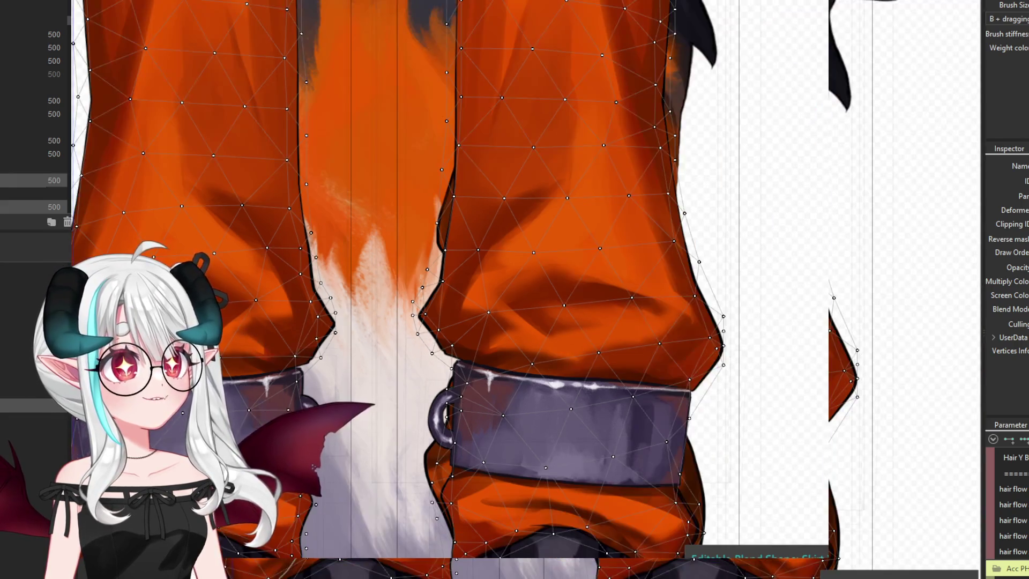
scroll(343, 397, "up", 3)
scroll(420, 476, "down", 1)
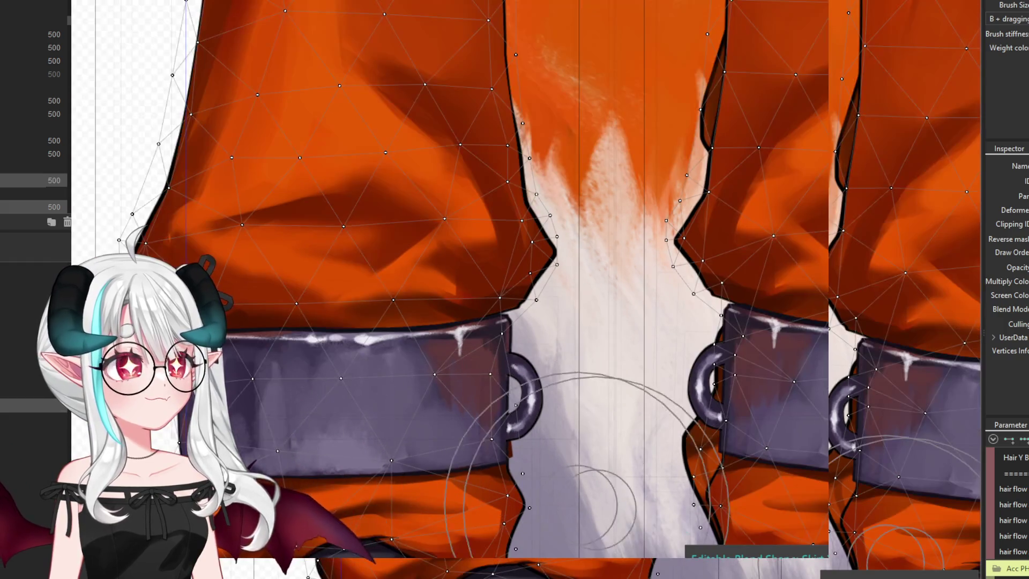
scroll(603, 502, "up", 2)
Reshape the cuff's right edge and lift the pant leg's outer edge mesh
left_click_drag(545, 395, 574, 448)
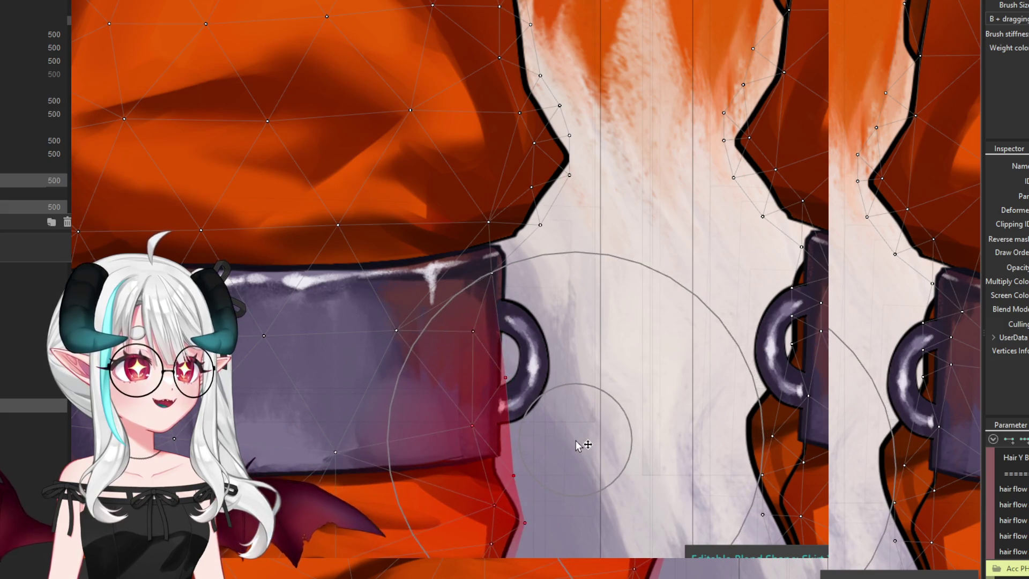
scroll(584, 448, "down", 2)
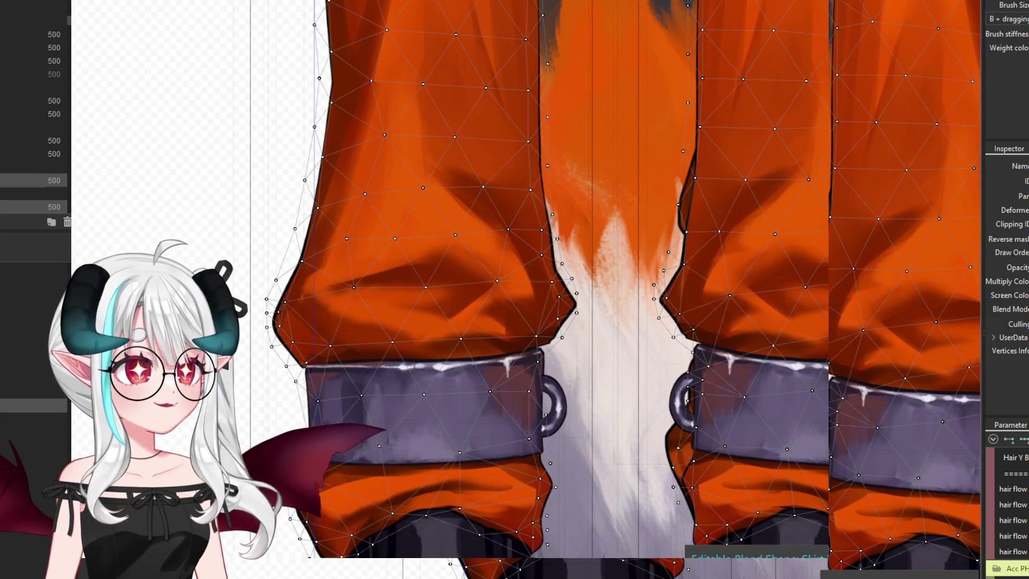
scroll(395, 459, "up", 2)
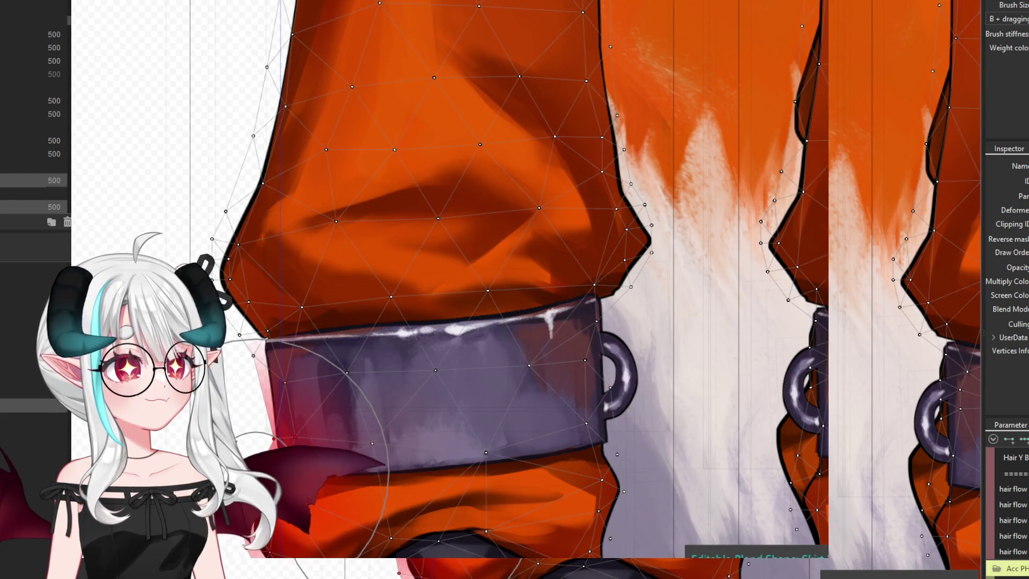
left_click_drag(244, 266, 241, 274)
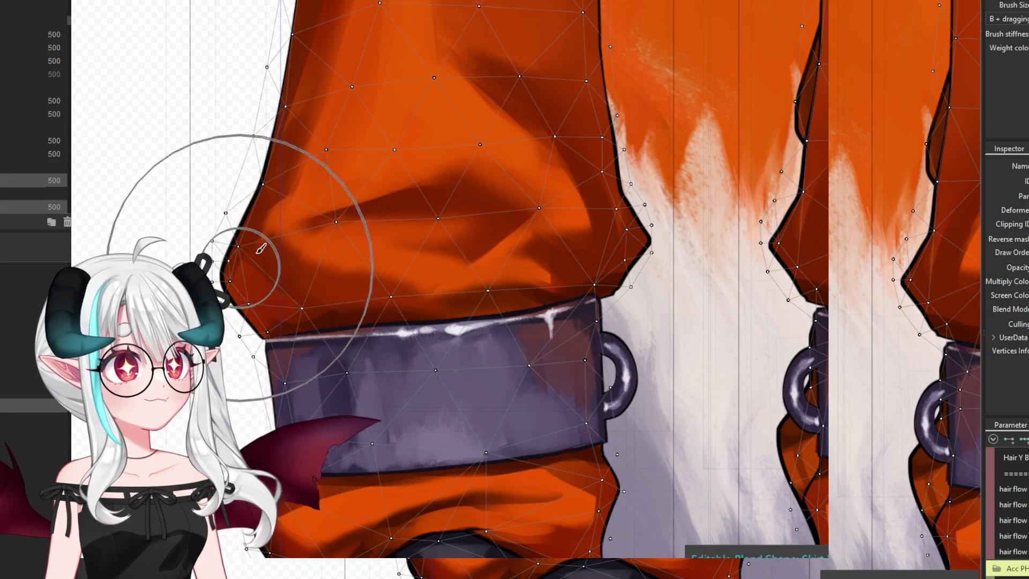
left_click_drag(602, 233, 602, 223)
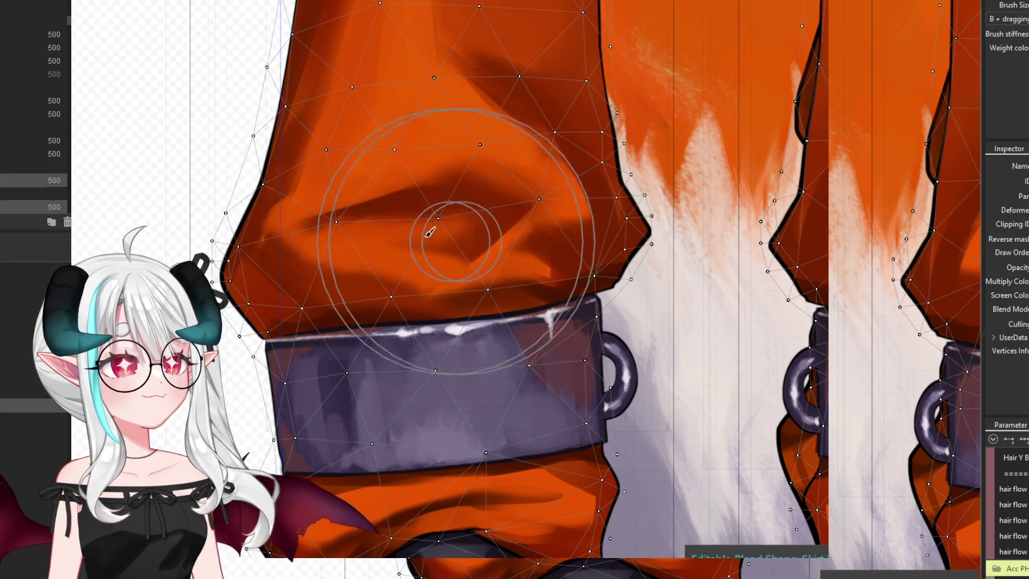
scroll(478, 226, "down", 5)
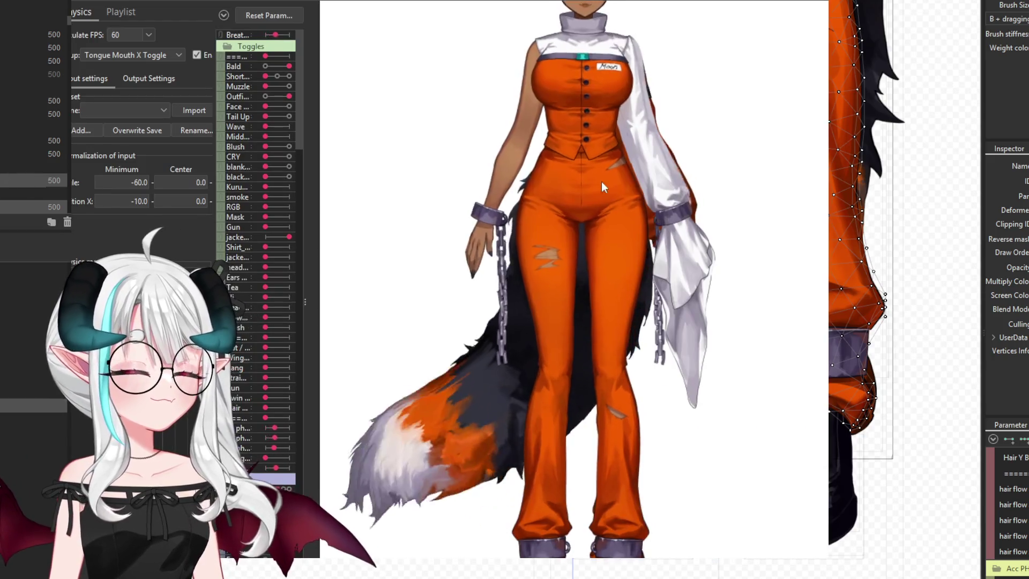
scroll(599, 391, "down", 5)
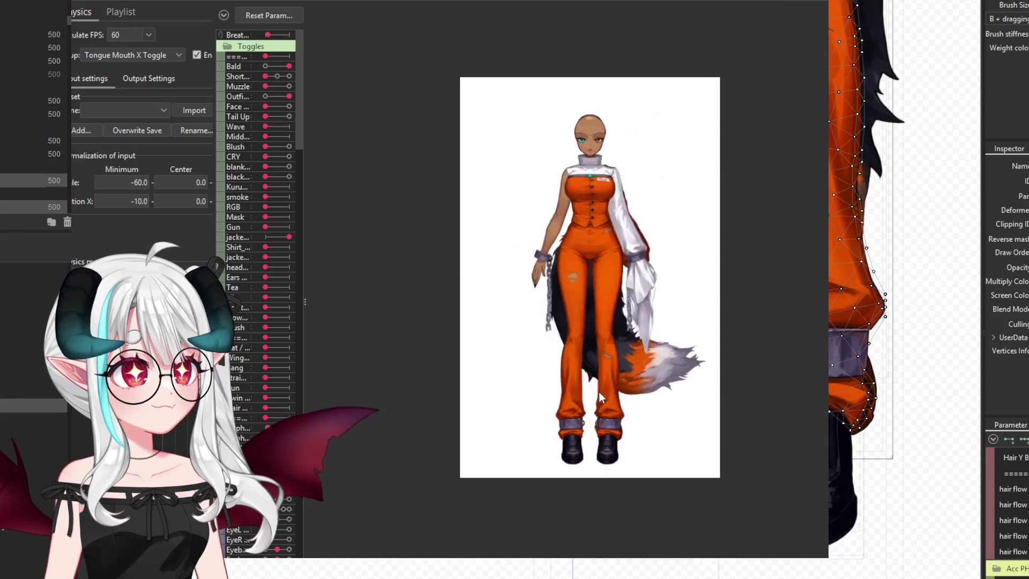
scroll(360, 361, "up", 5)
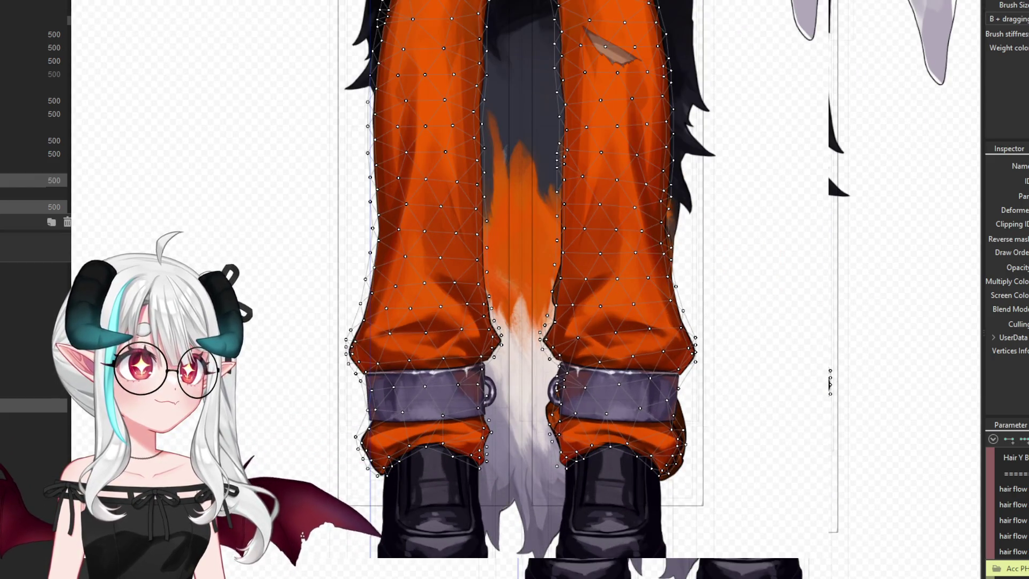
scroll(401, 274, "down", 2)
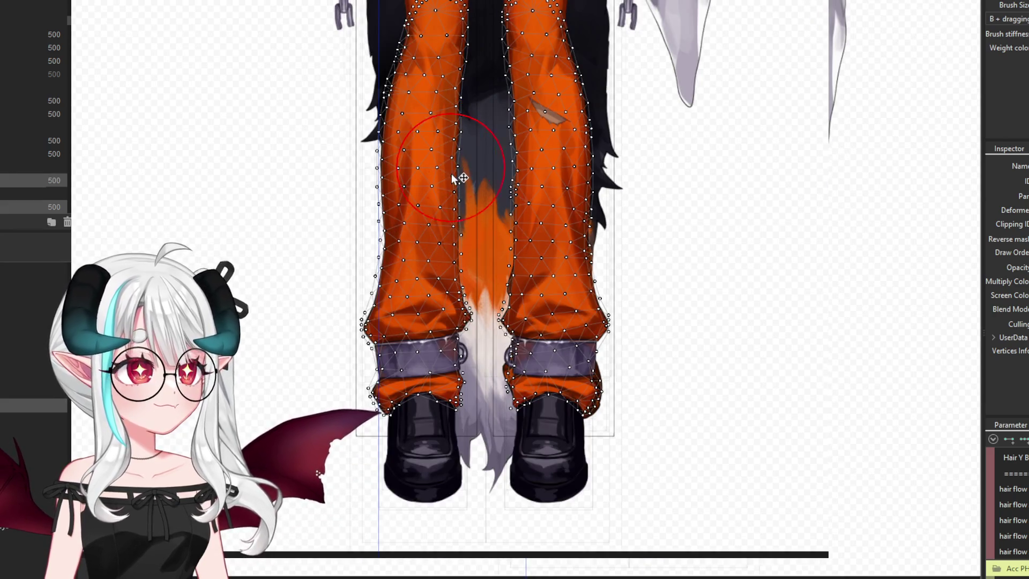
Brush-smooth the left pant leg's mesh above the cuff, nudging its outline inward, then switch to the viewer
scroll(420, 194, "up", 2)
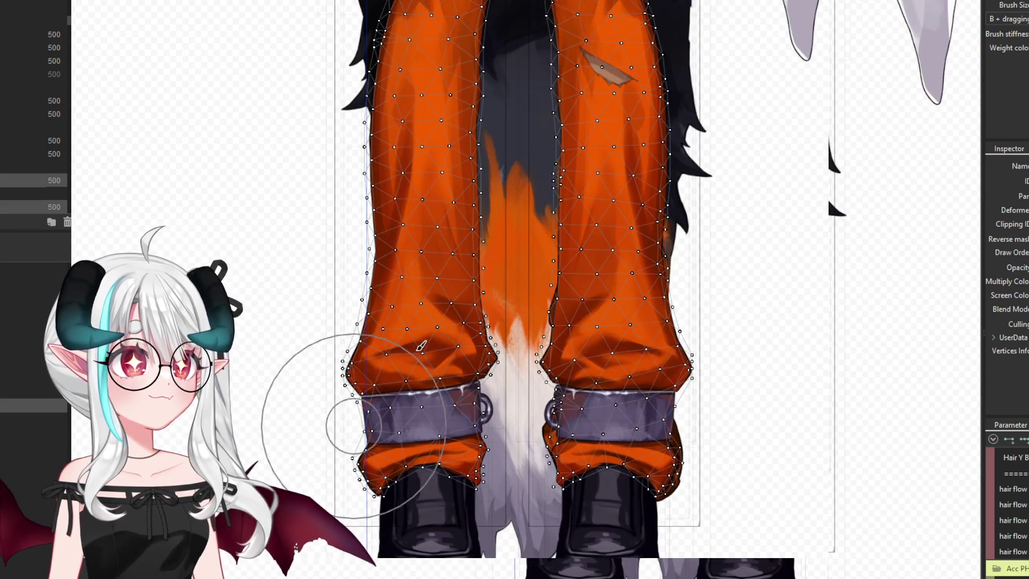
scroll(422, 346, "up", 1)
left_click_drag(413, 298, 412, 286)
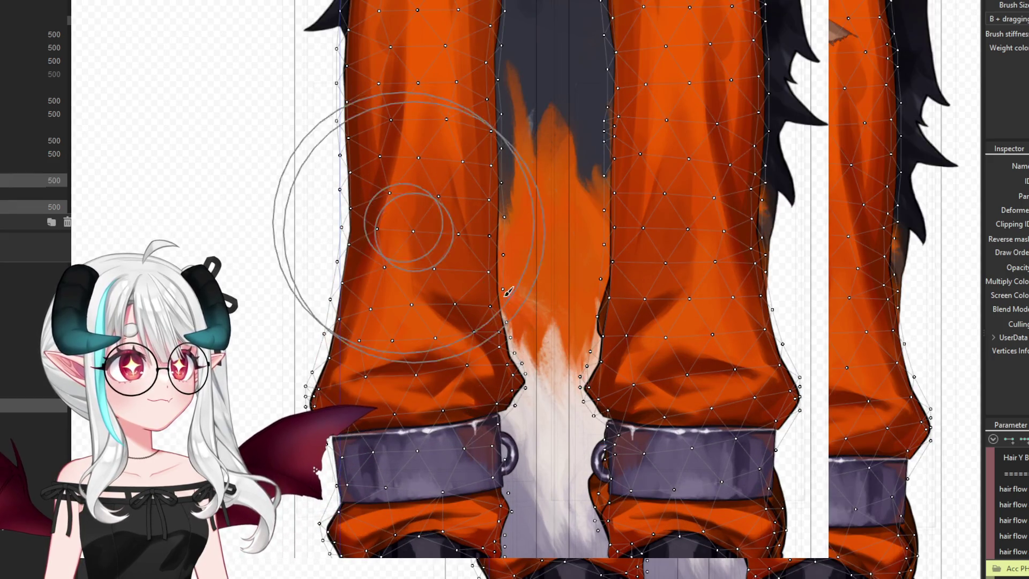
left_click_drag(692, 304, 691, 311)
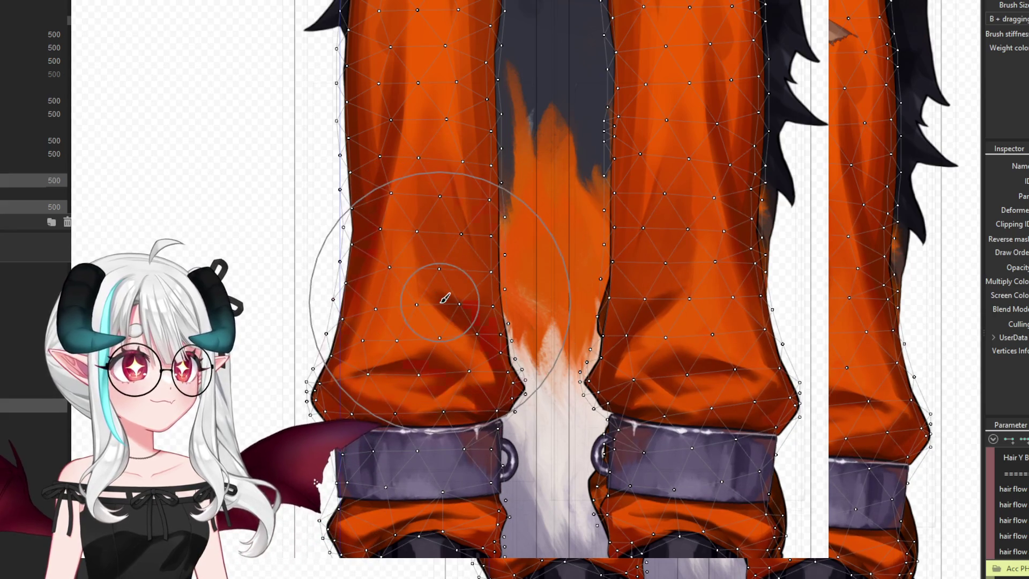
left_click_drag(444, 298, 416, 306)
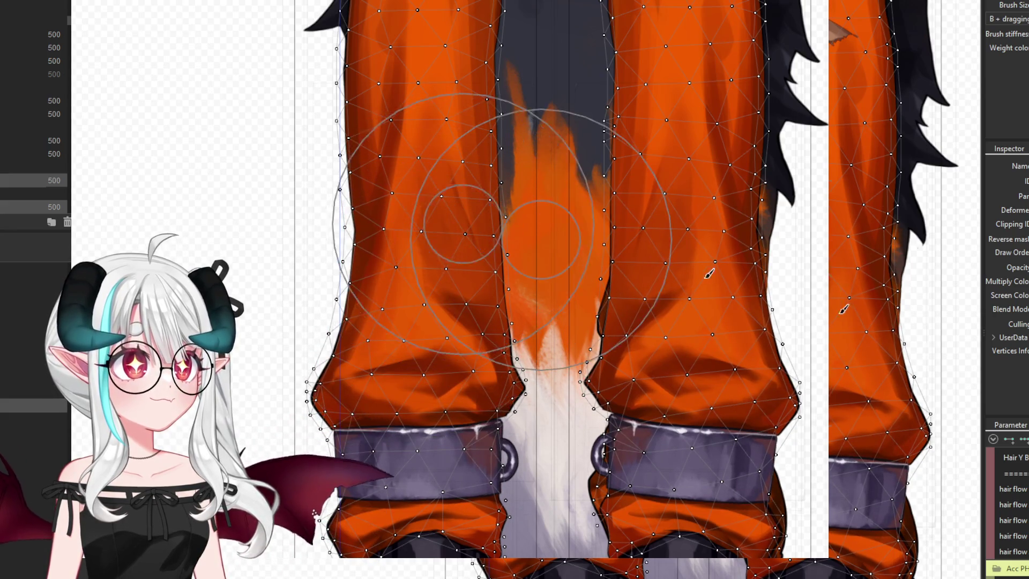
left_click_drag(698, 325, 702, 157)
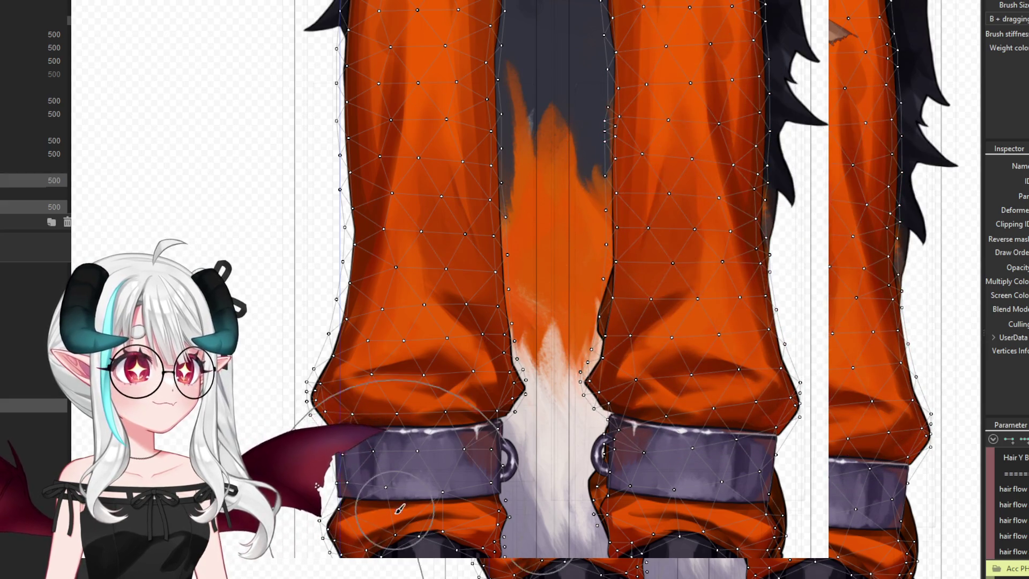
key("alt+Tab")
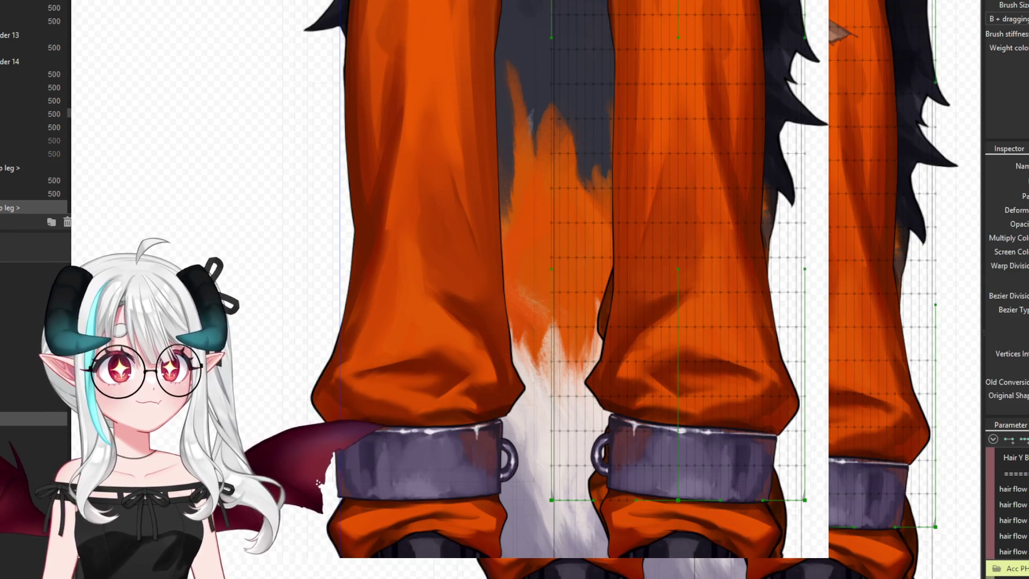
Select the right pant leg's mesh, then clear the selection
left_click(686, 322)
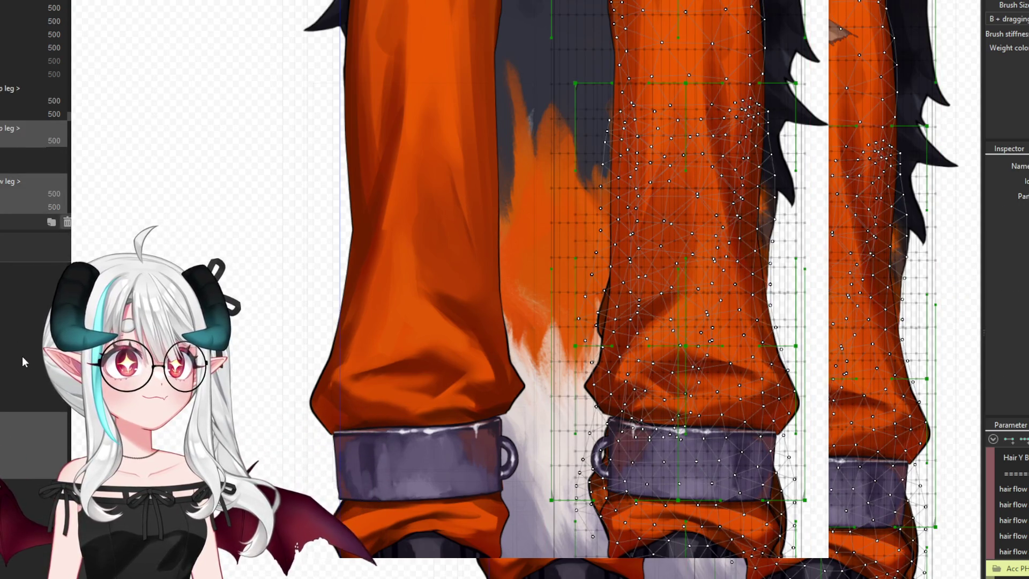
left_click(15, 356)
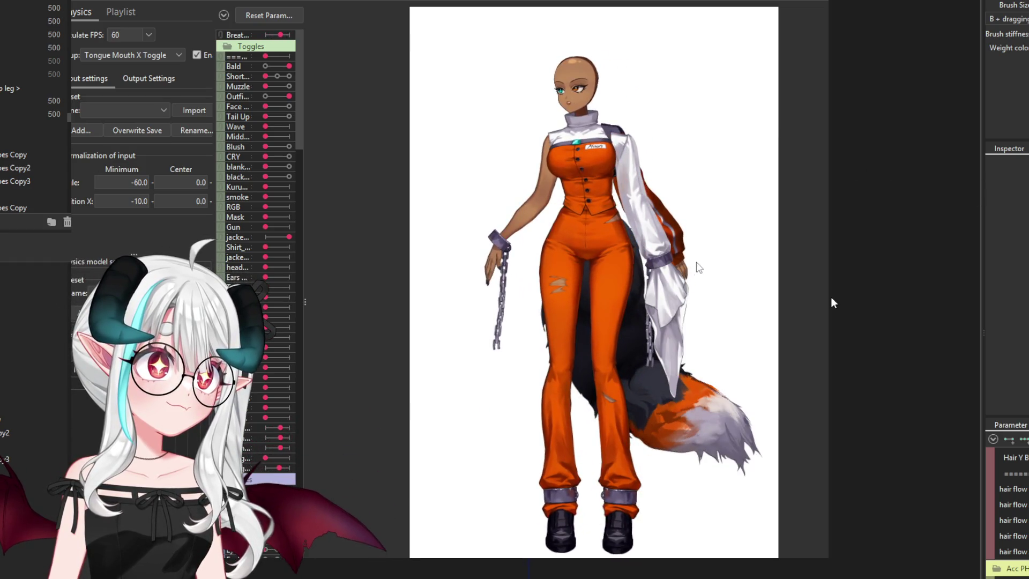
Close the physics preview, zoom in, save the model, and select the long white sleeve's mesh
left_click(973, 17)
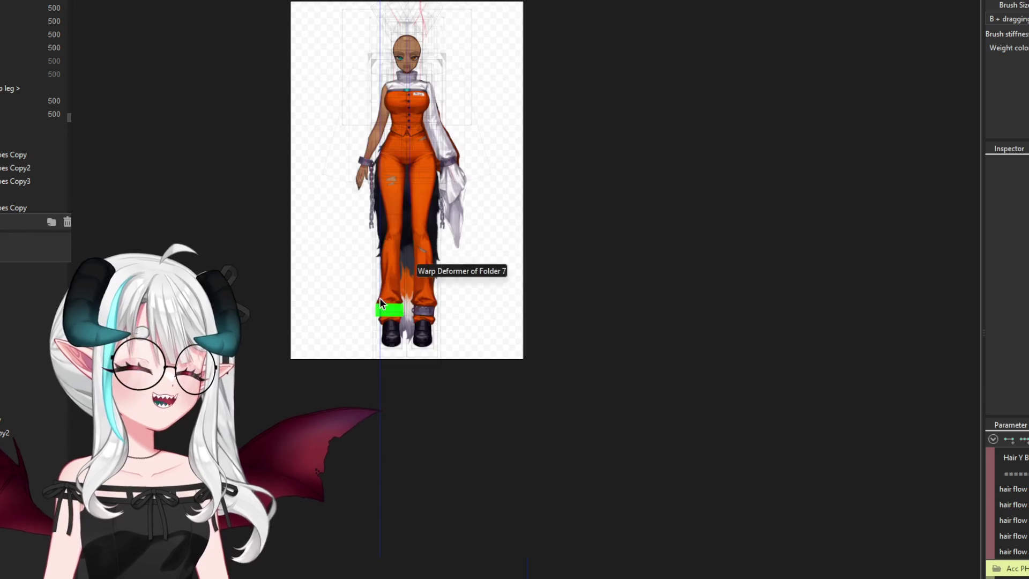
scroll(402, 91, "up", 5)
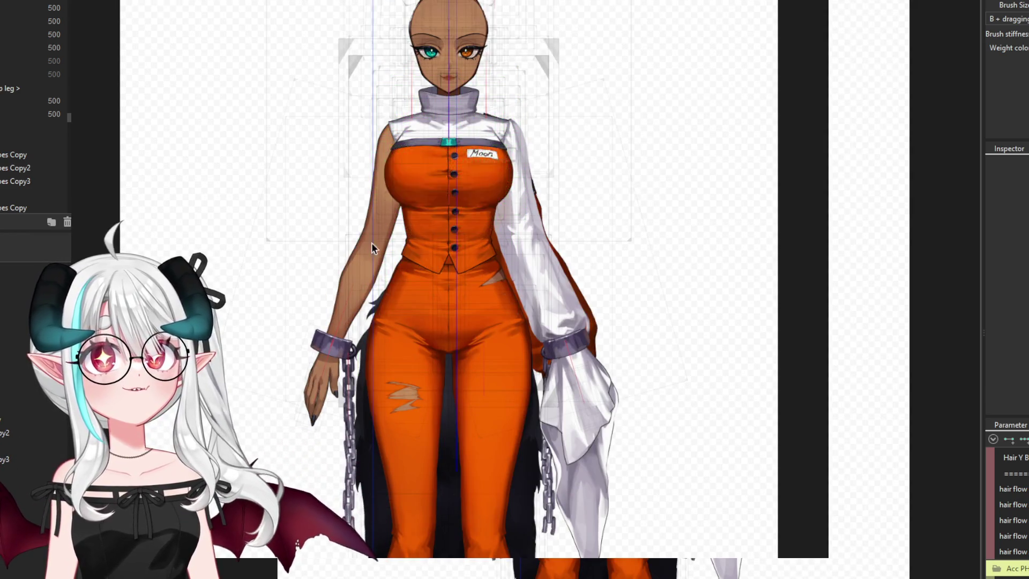
key("ctrl+s")
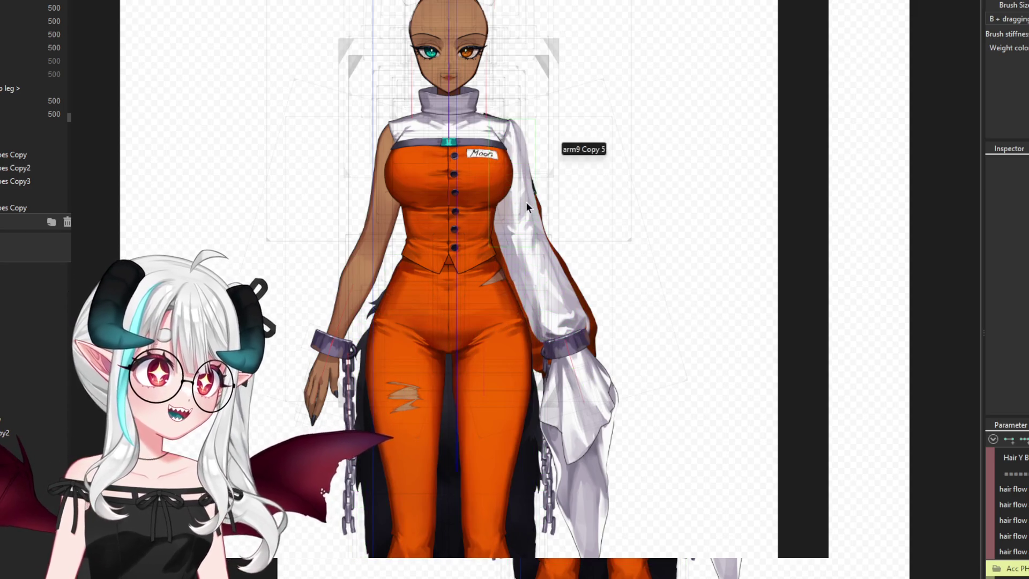
left_click(532, 249)
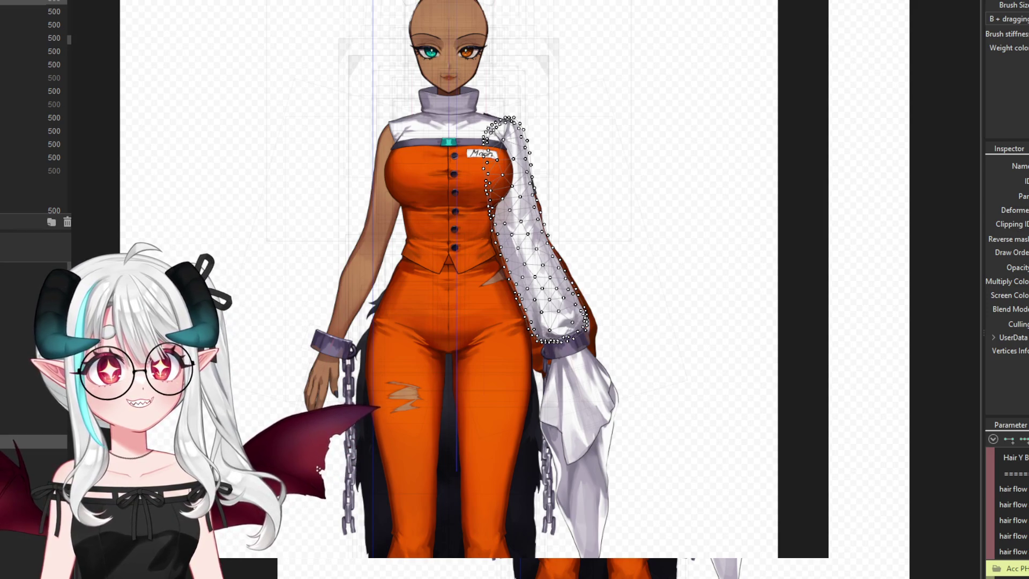
Reselect the white sleeve art mesh and bring up its Automatic Mesh Generator with Ctrl+A
key("Escape")
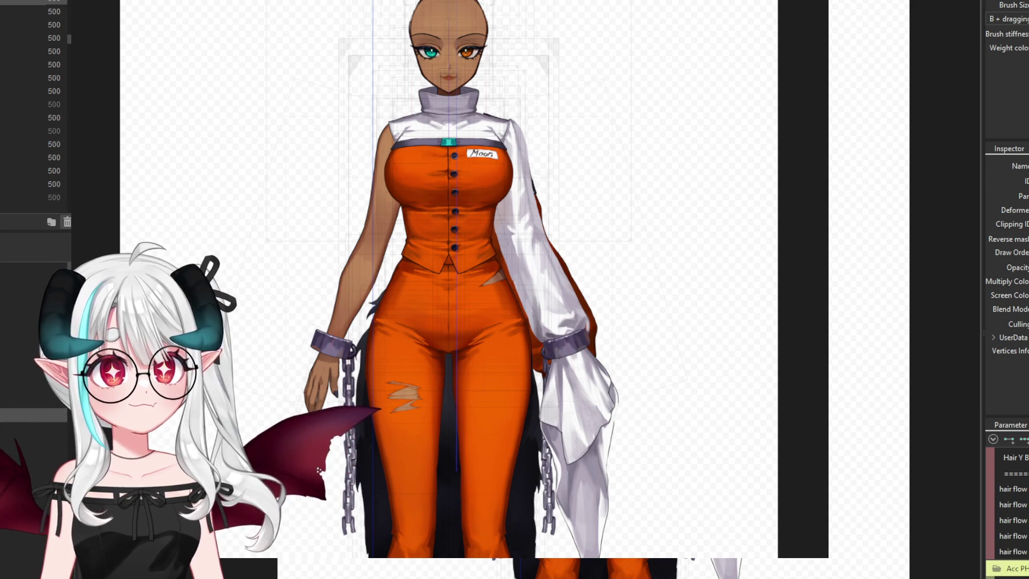
key("Escape")
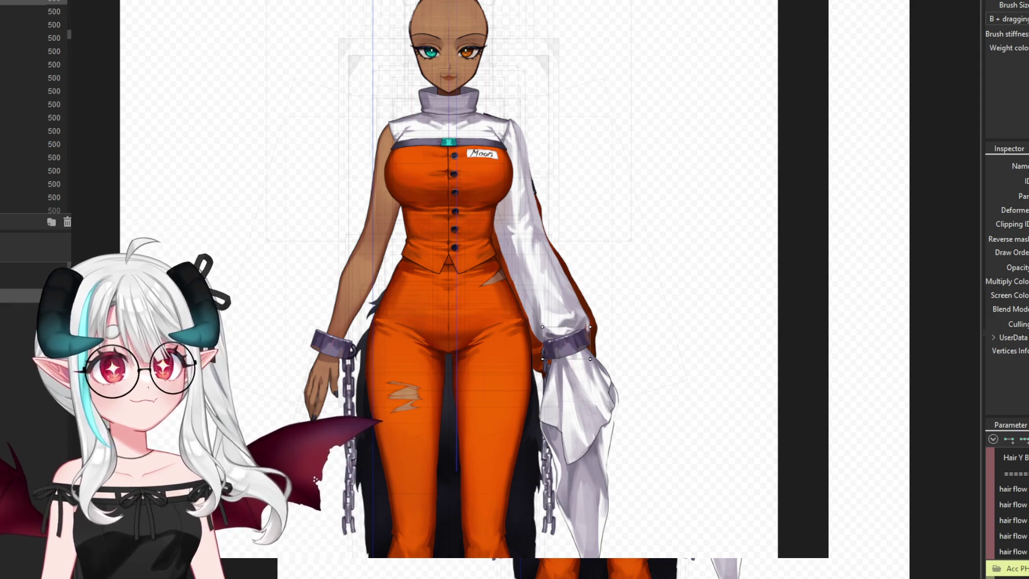
left_click(531, 241)
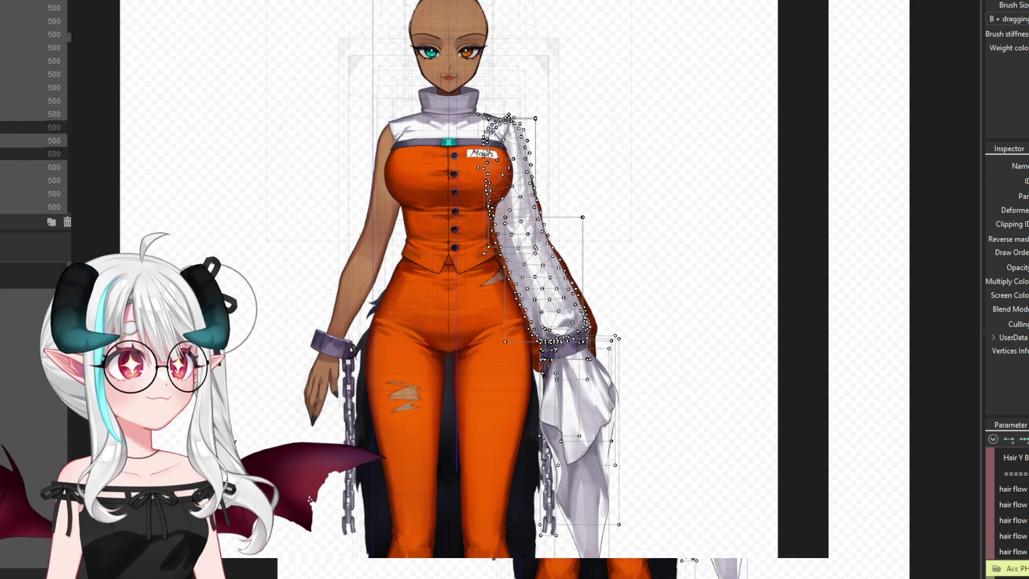
key("ctrl+a")
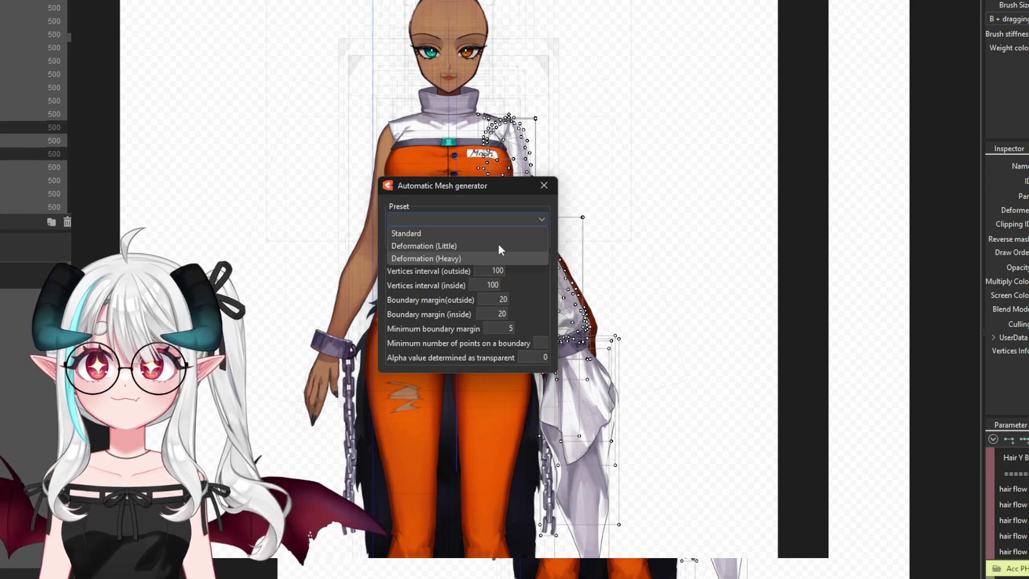
Apply the Deformation (Heavy) preset (25/25/3/2/2) to give the white sleeve a dense mesh
key("Return")
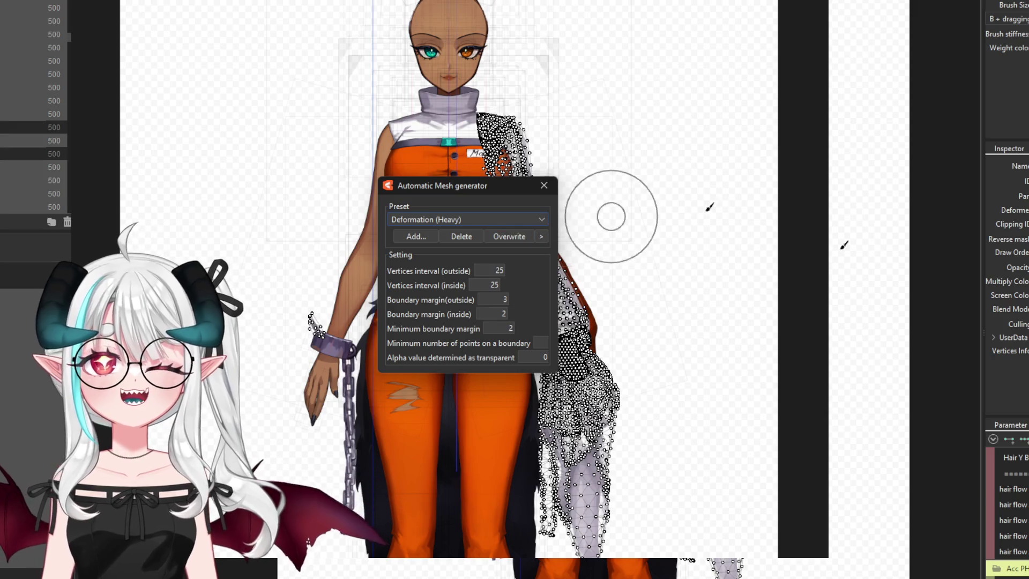
key("Return")
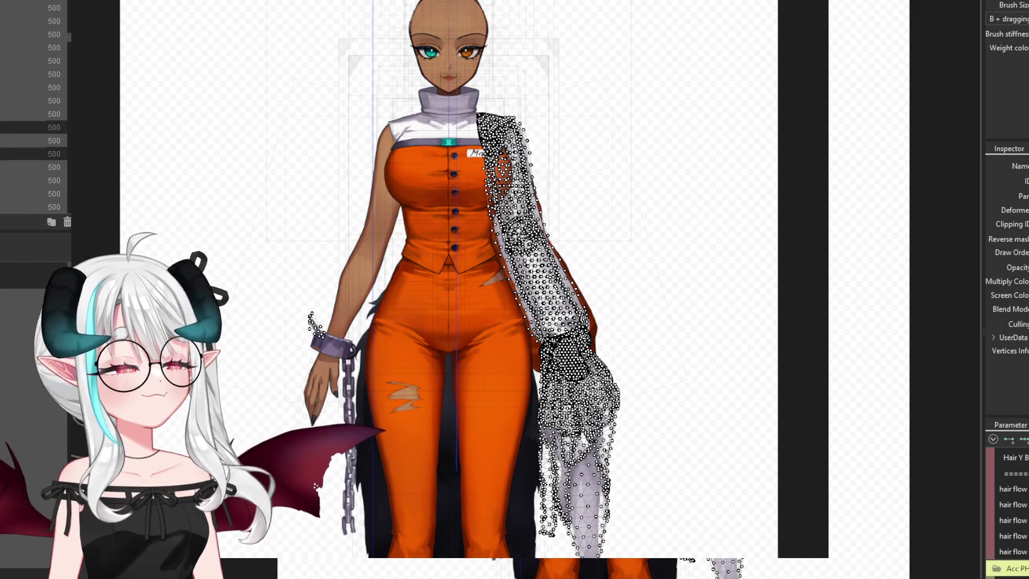
scroll(563, 363, "up", 2)
scroll(562, 363, "up", 2)
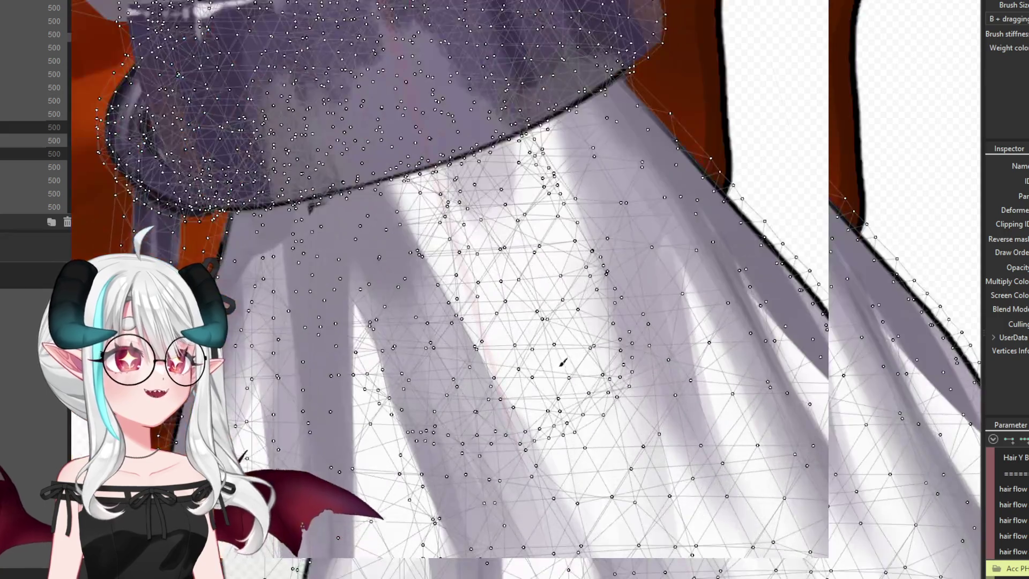
scroll(563, 364, "down", 2)
scroll(563, 364, "down", 2)
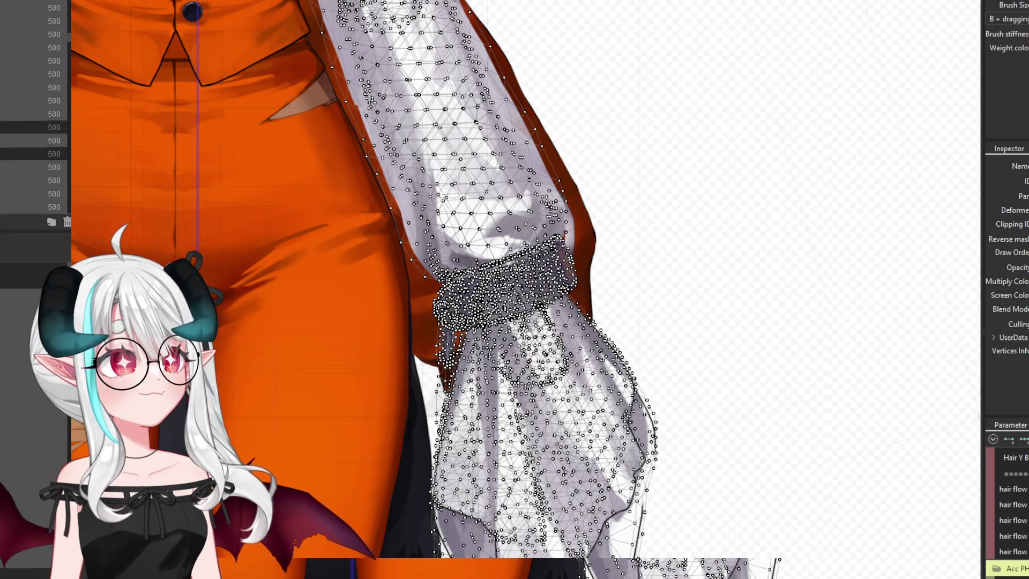
left_click(525, 327)
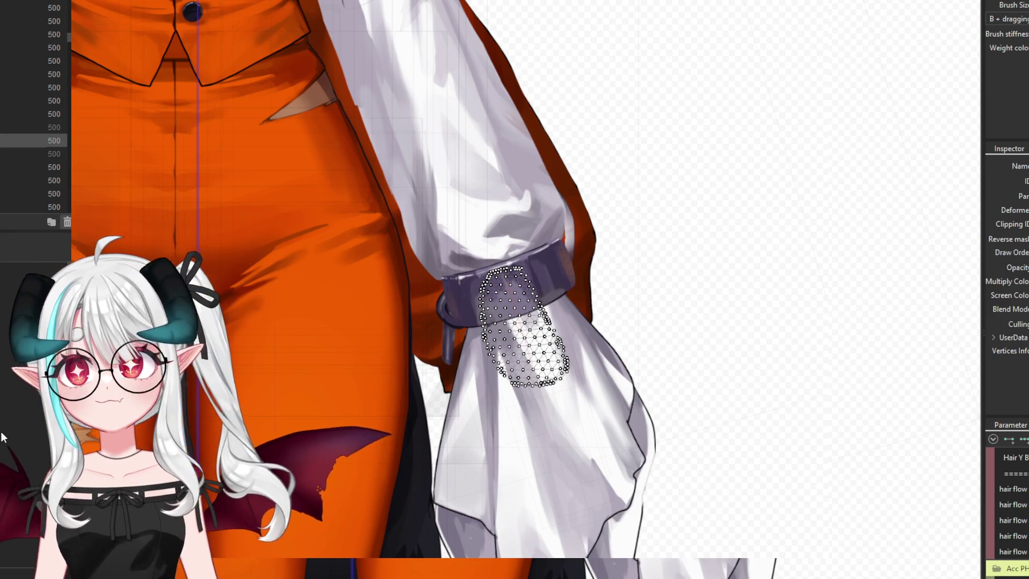
key("Escape")
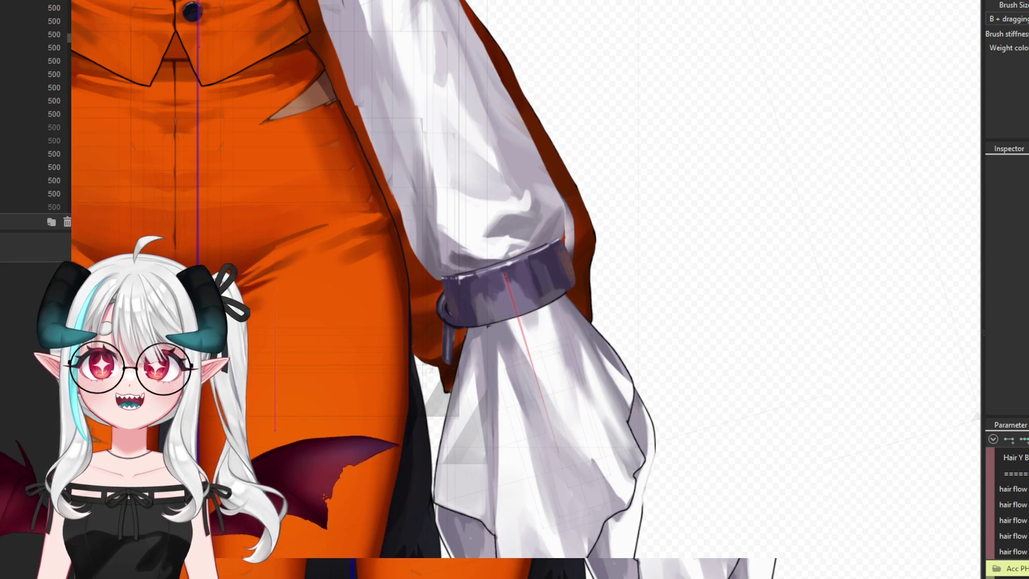
scroll(364, 445, "down", 2)
scroll(363, 446, "down", 1)
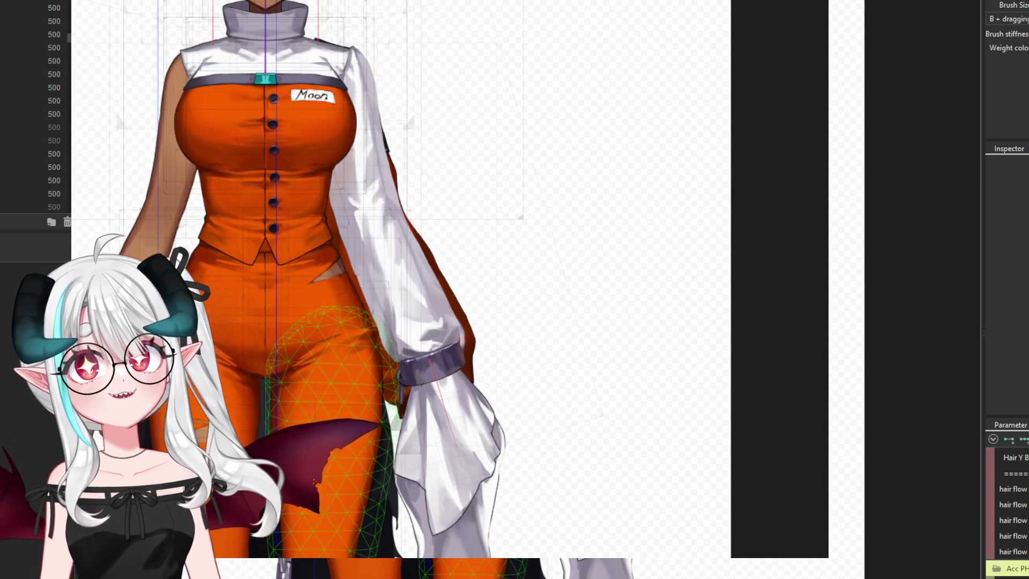
Zoom to the torso and select the upper white sleeve art mesh
scroll(286, 326, "down", 2)
scroll(286, 326, "up", 2)
scroll(345, 335, "up", 2)
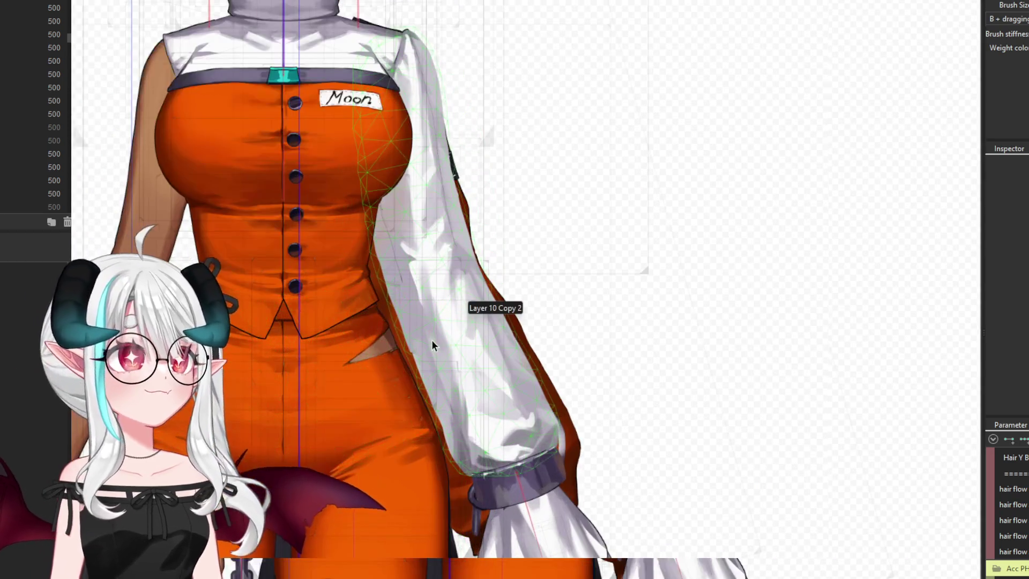
left_click(446, 341)
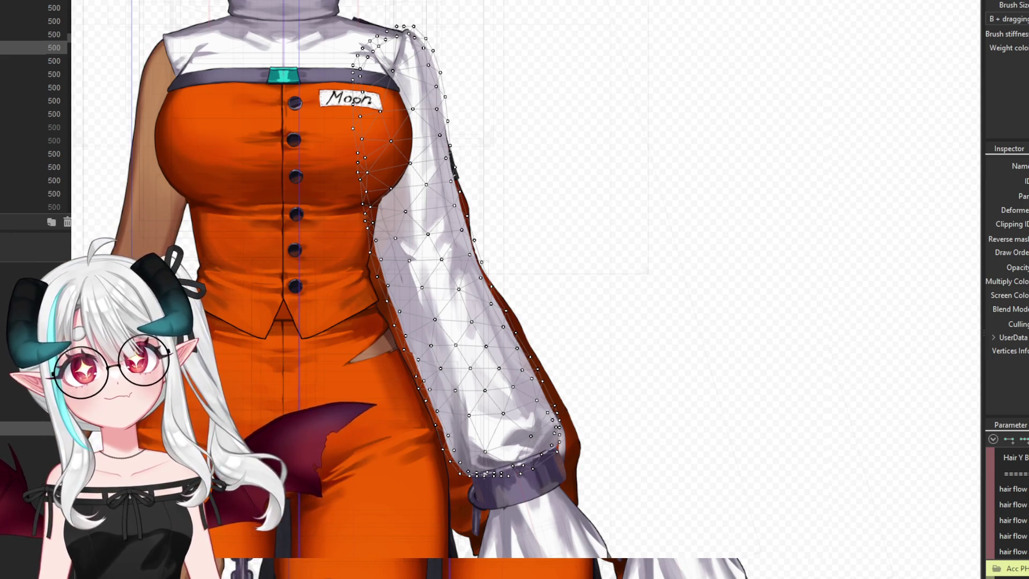
left_click(53, 74)
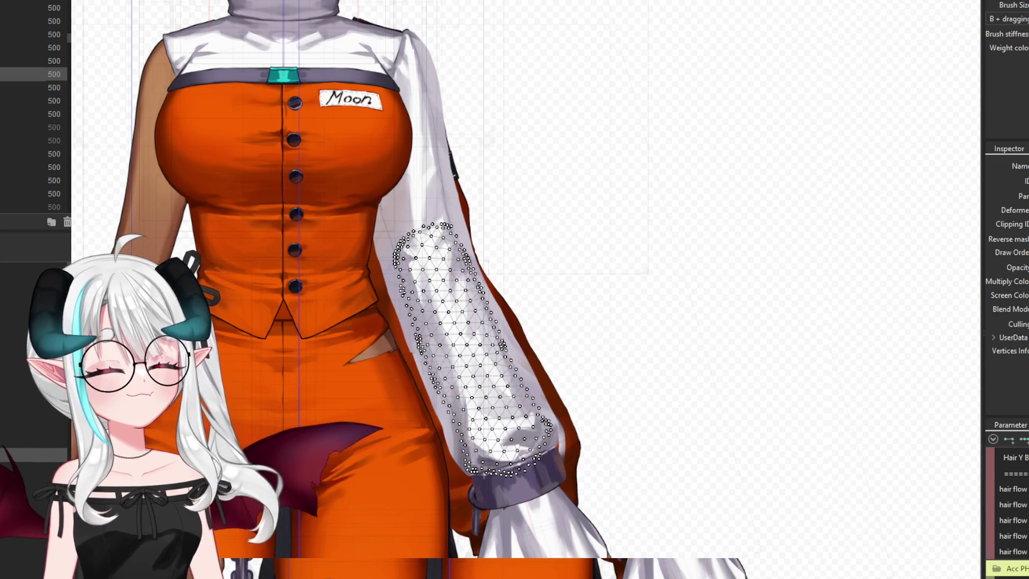
left_click(53, 61)
left_click(53, 74, "ctrl")
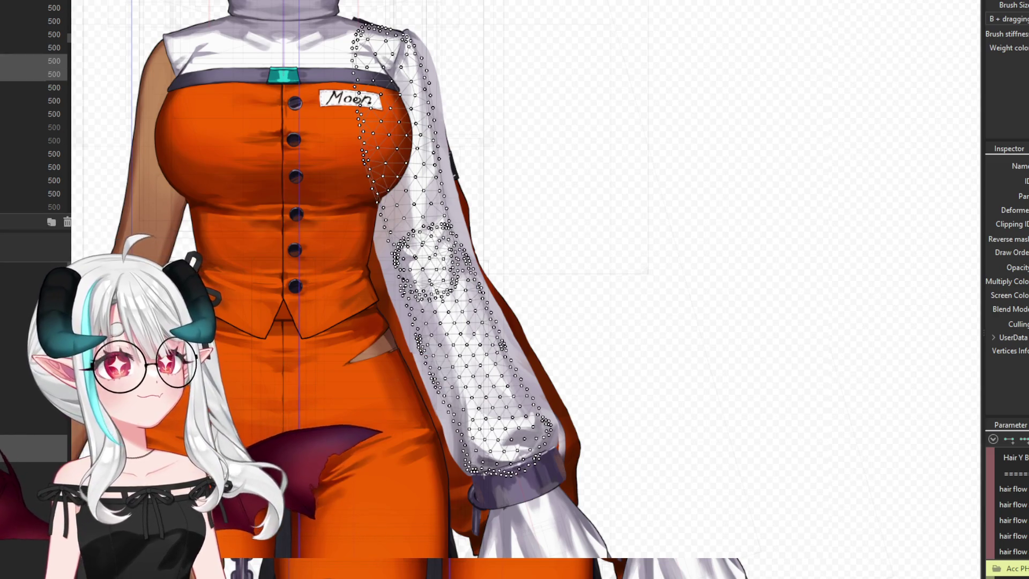
left_click(32, 47)
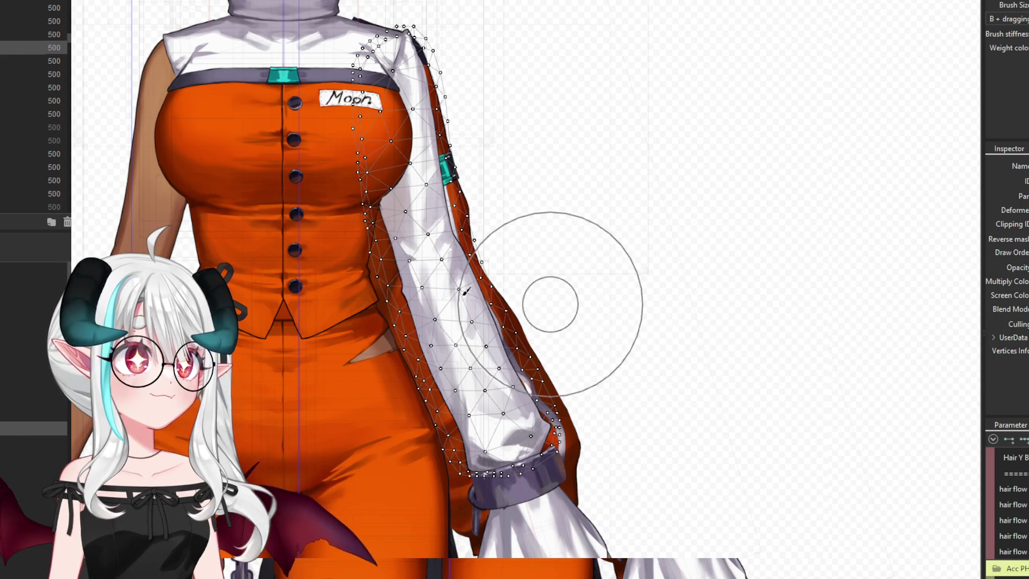
scroll(551, 299, "down", 4)
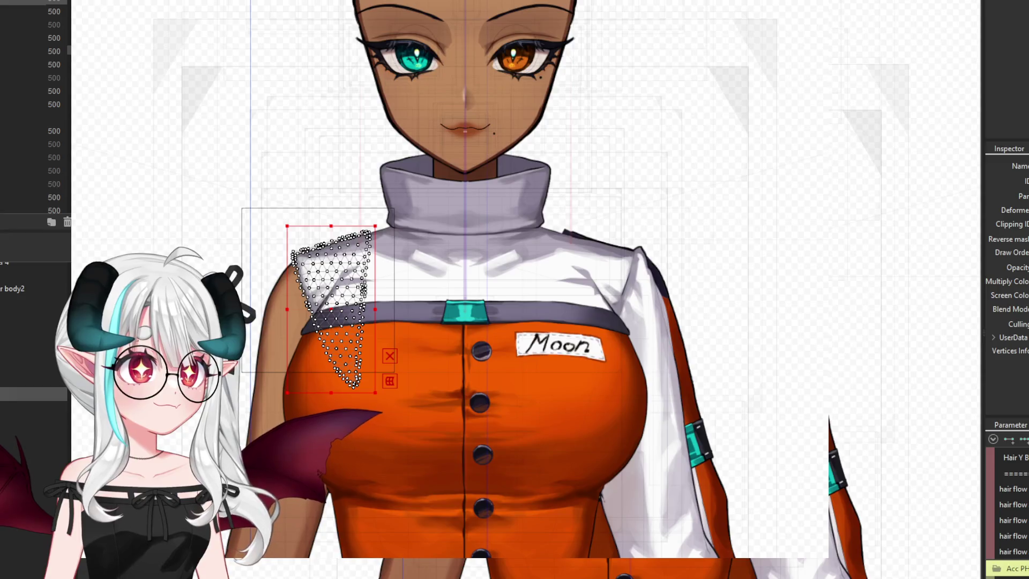
scroll(33, 311, "up", 1)
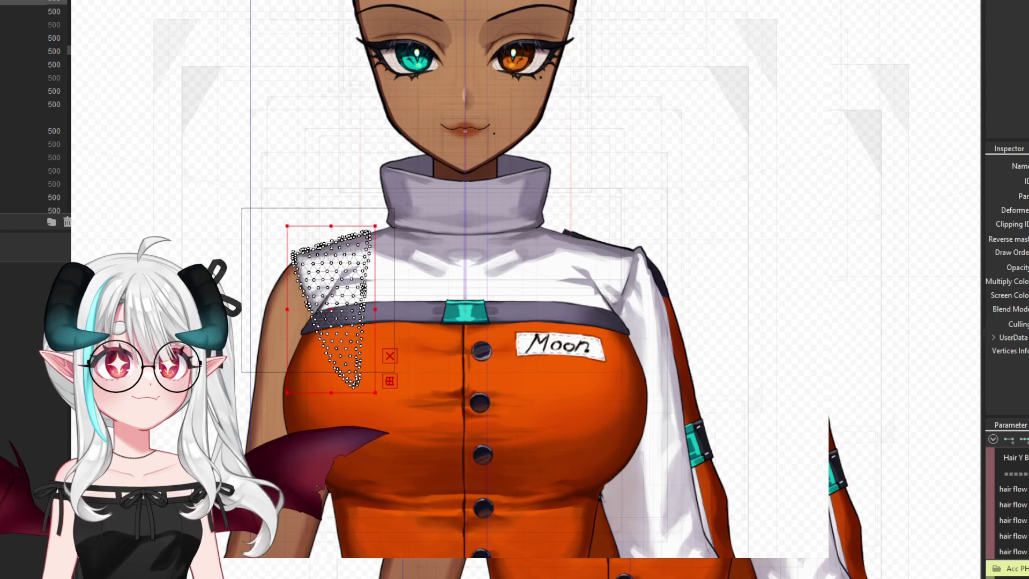
left_click(32, 295)
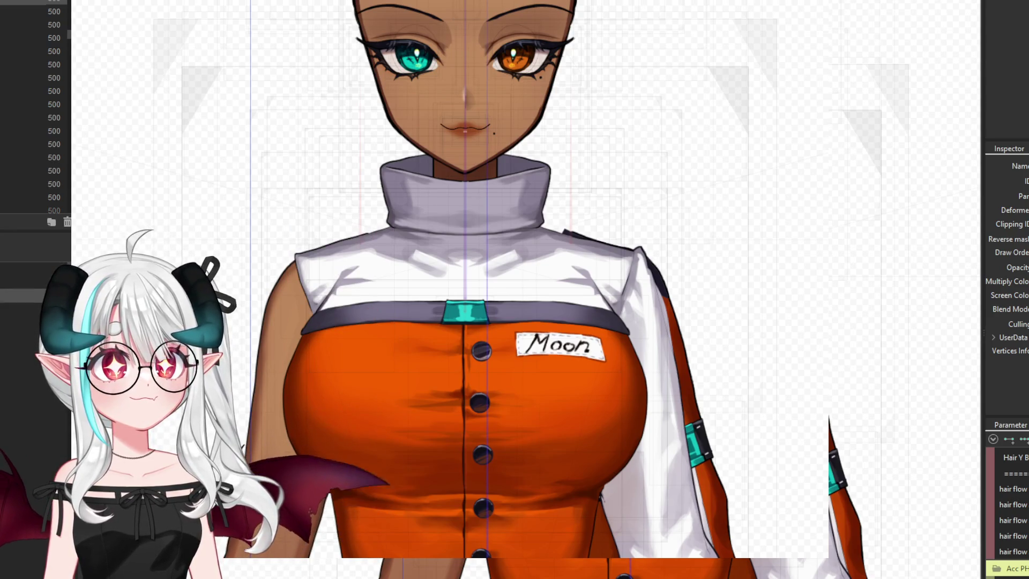
Select the densely meshed white sleeve art mesh on the upper arm
left_click(643, 375)
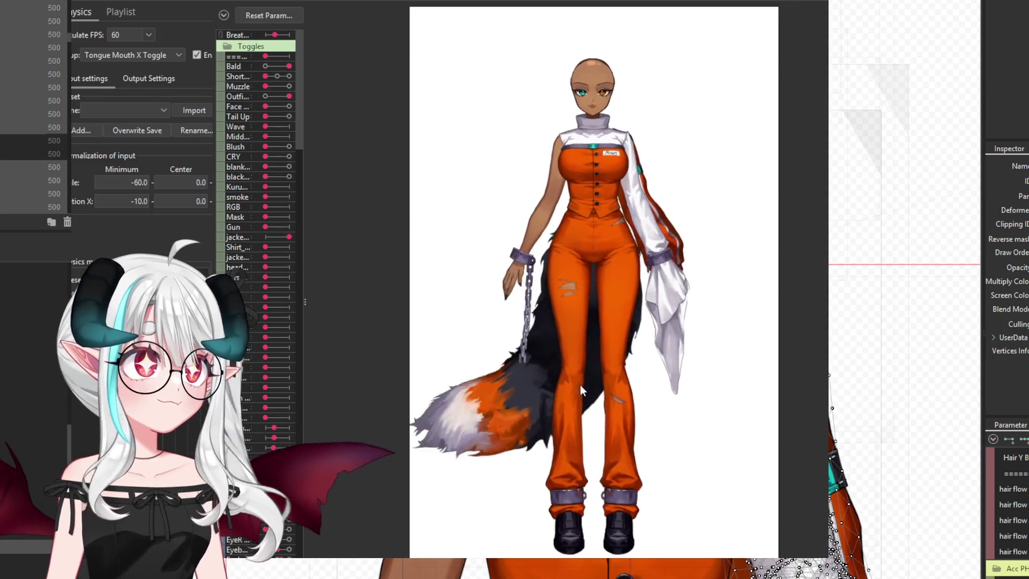
left_click_drag(522, 126, 506, 299)
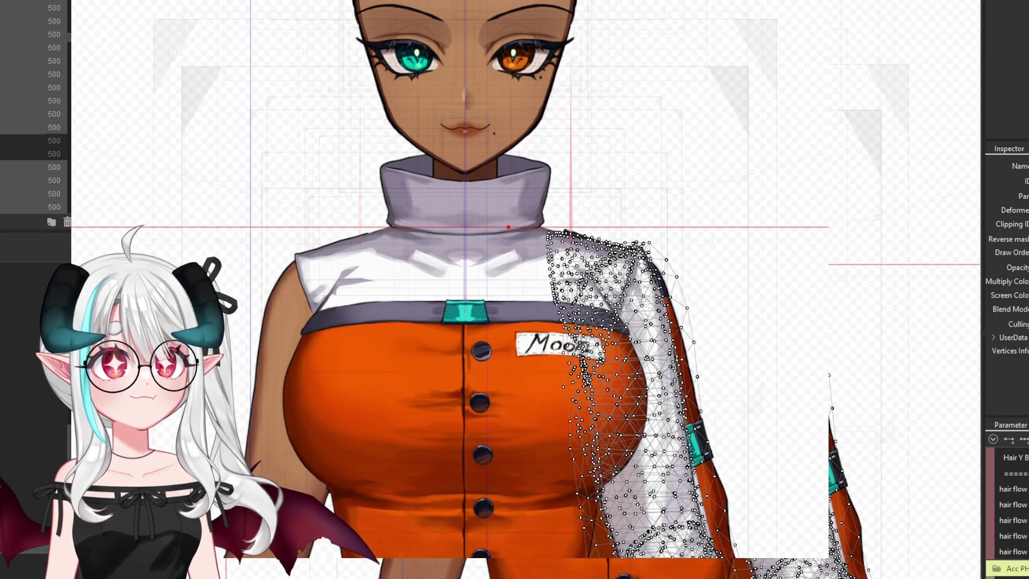
Select the hand and cuff mesh, try adding arm layers, then keep only the upper-arm mesh
key("Escape")
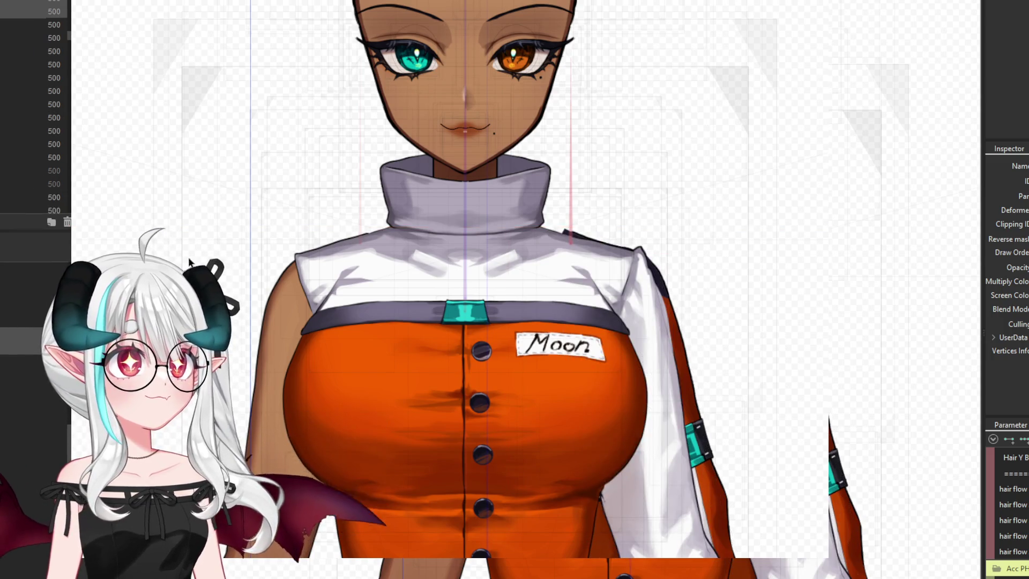
scroll(189, 262, "down", 5)
left_click(391, 418)
scroll(391, 418, "up", 1)
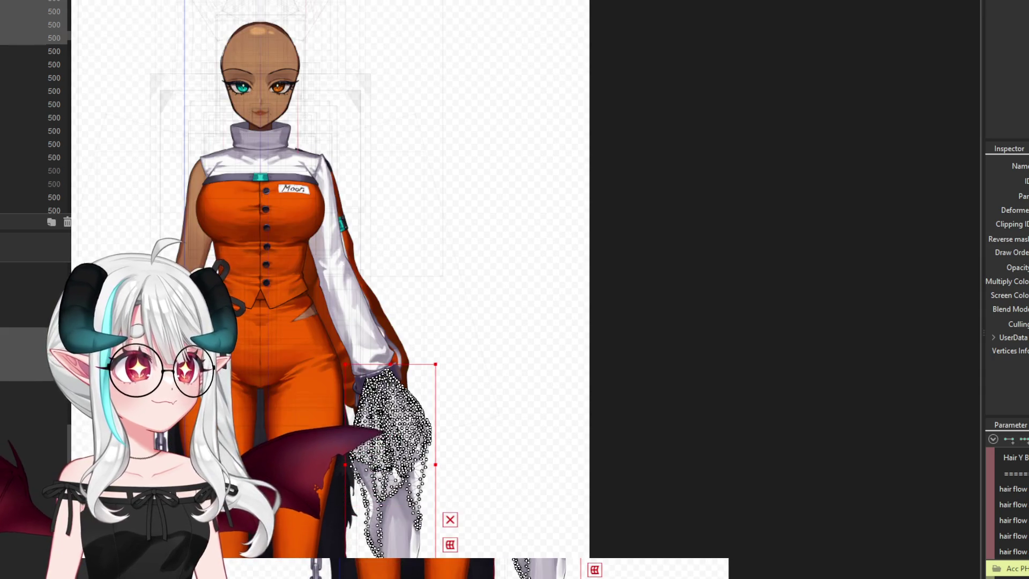
left_click(54, 65, "shift")
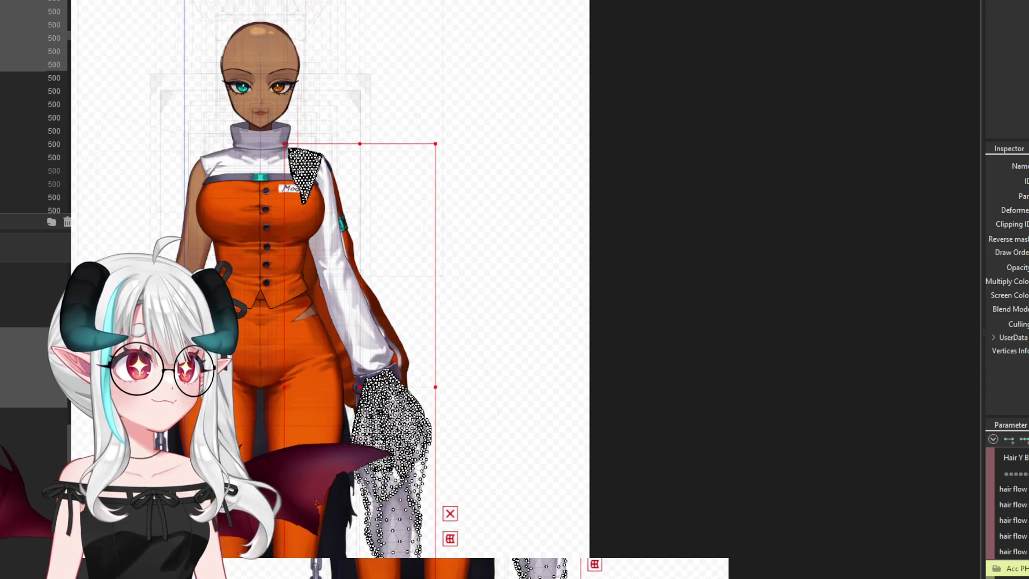
left_click(53, 78, "ctrl")
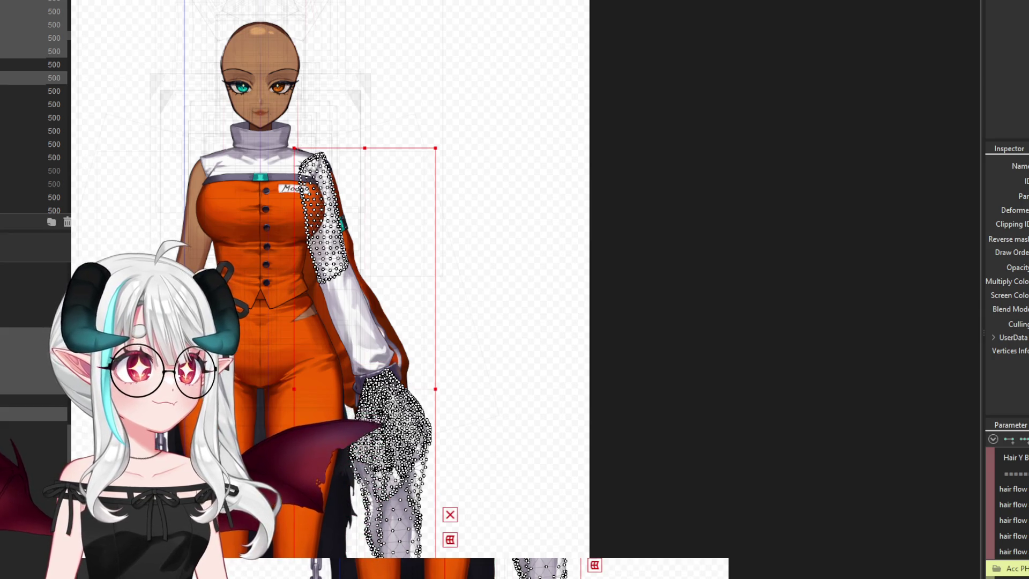
left_click(53, 91, "ctrl")
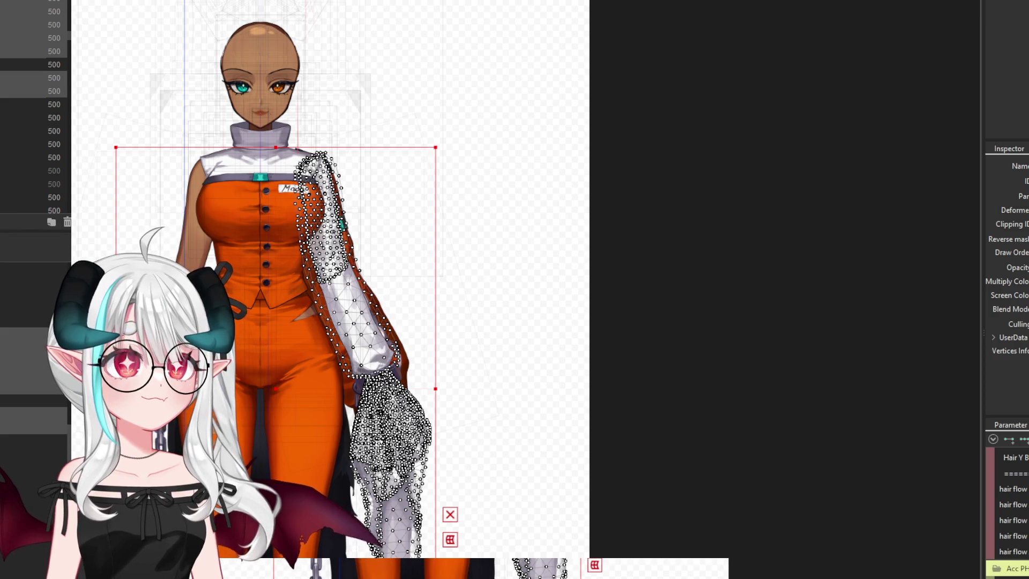
left_click(54, 77)
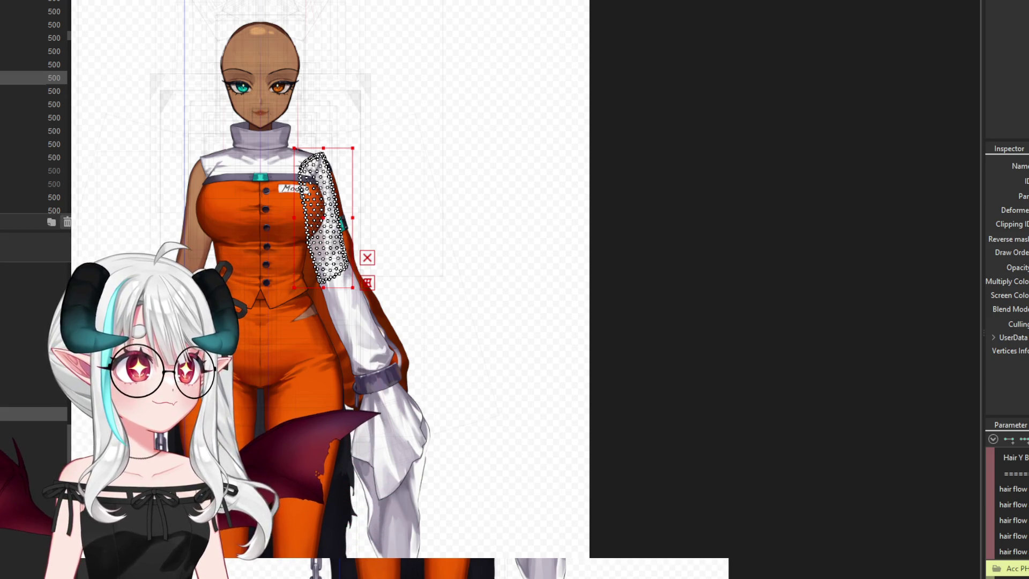
Reselect the upper sleeve mesh and select the full range of stacked sleeve layers in Parts
key("Escape")
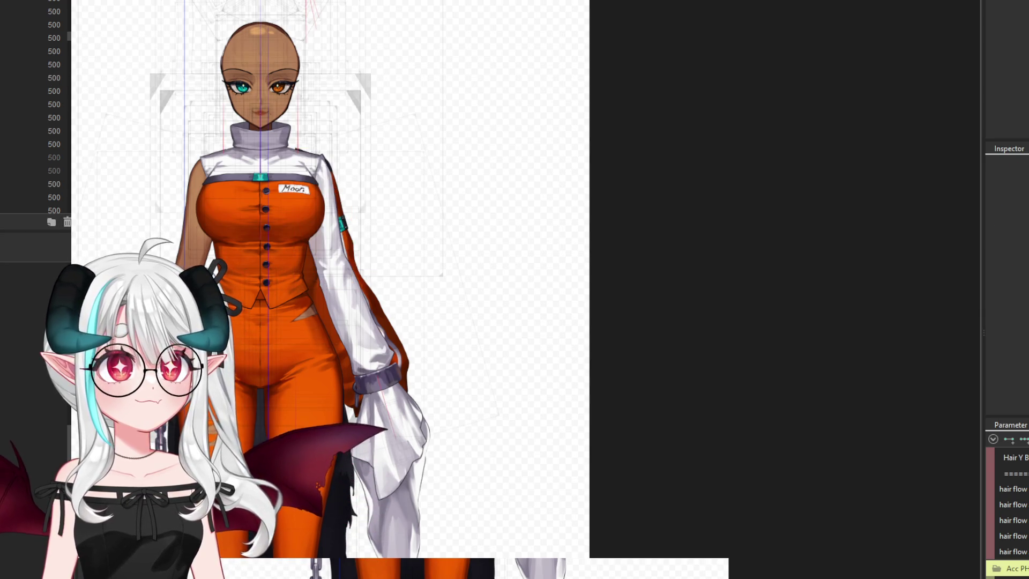
left_click(335, 257)
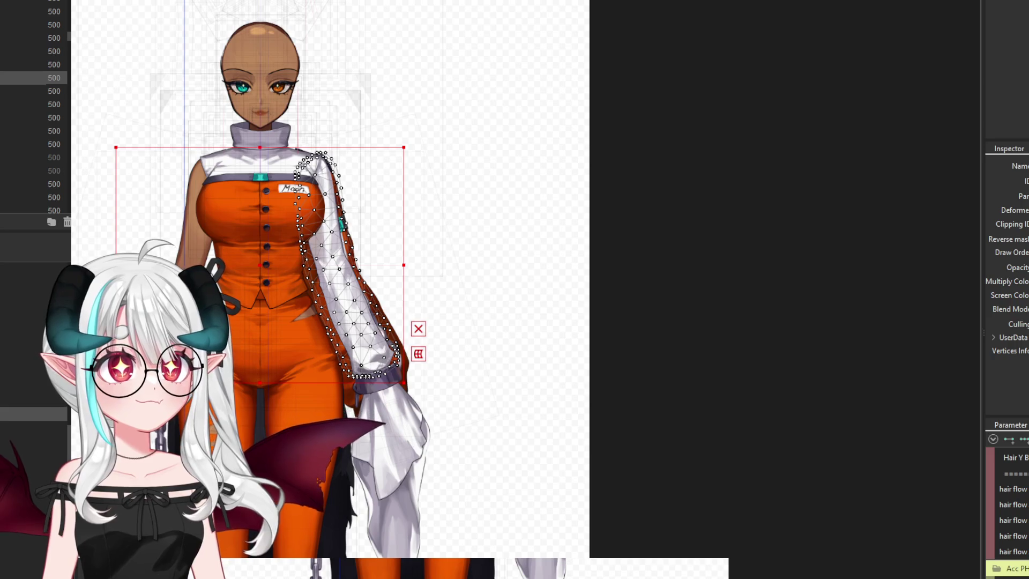
left_click(32, 104, "shift")
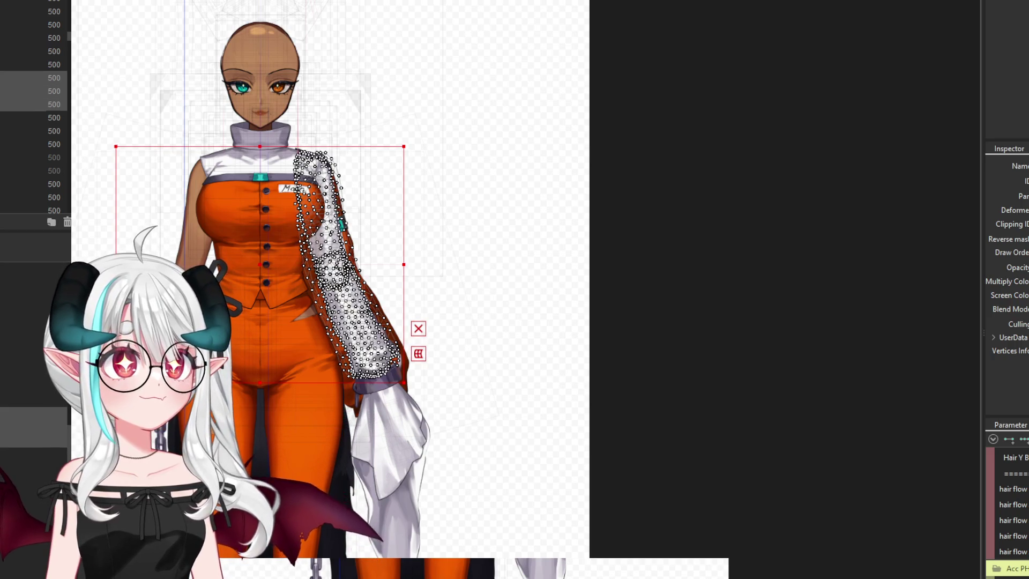
left_click(54, 118, "shift")
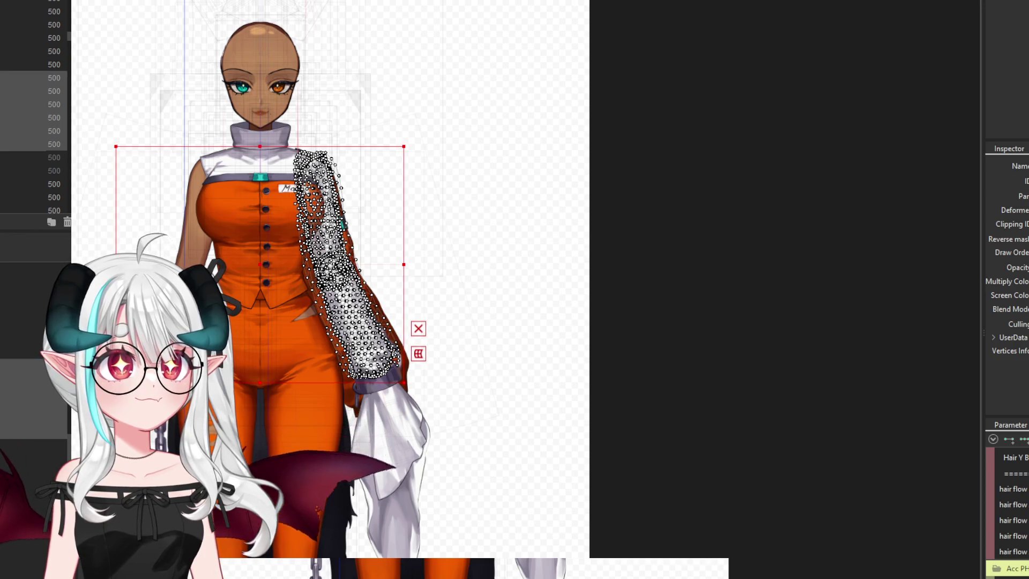
left_click(54, 78)
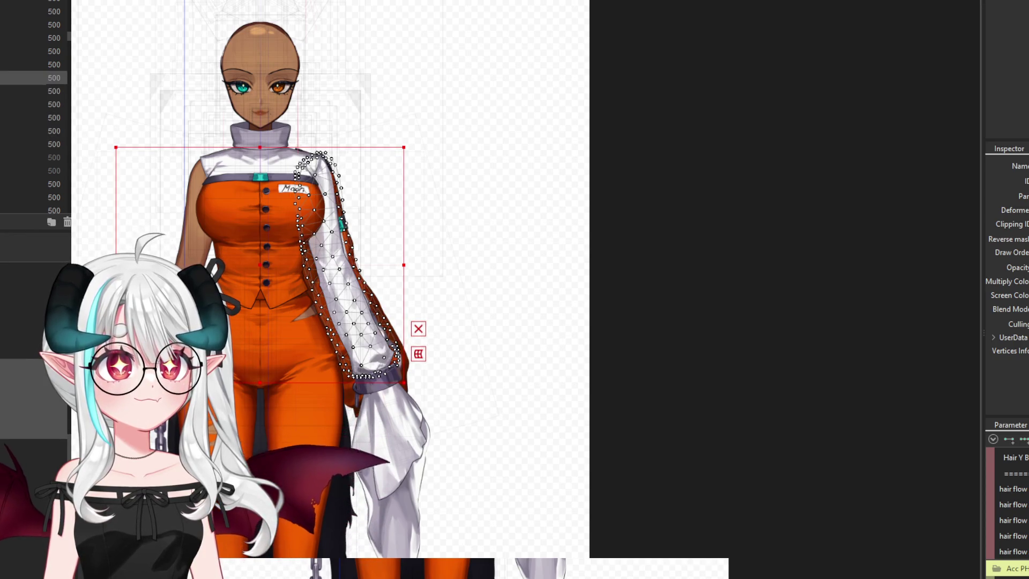
left_click(54, 144, "shift")
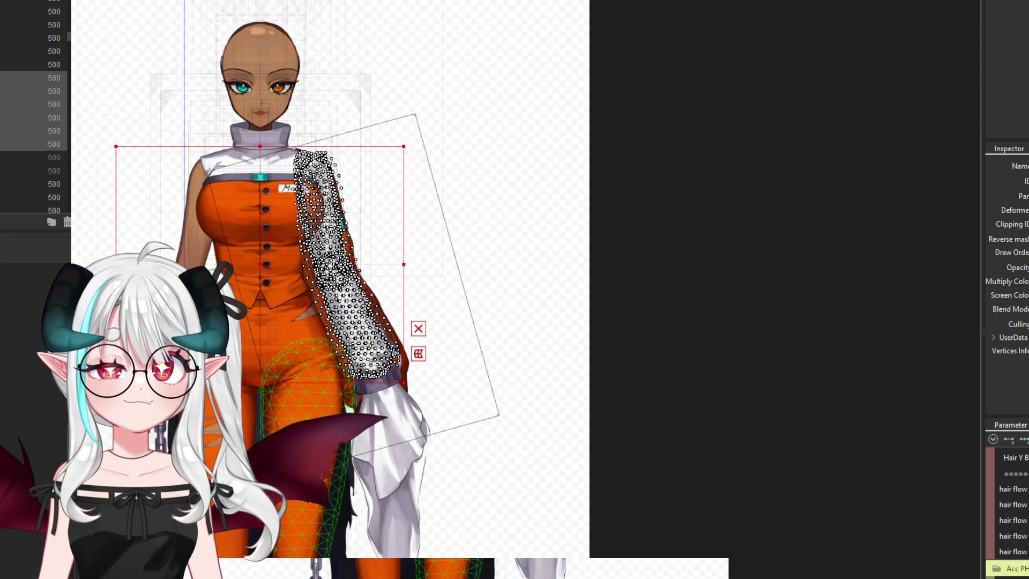
Select the wrist cuff, then the sleeve end, then the larger hanging lower-sleeve mesh
left_click(378, 378)
left_click(396, 434)
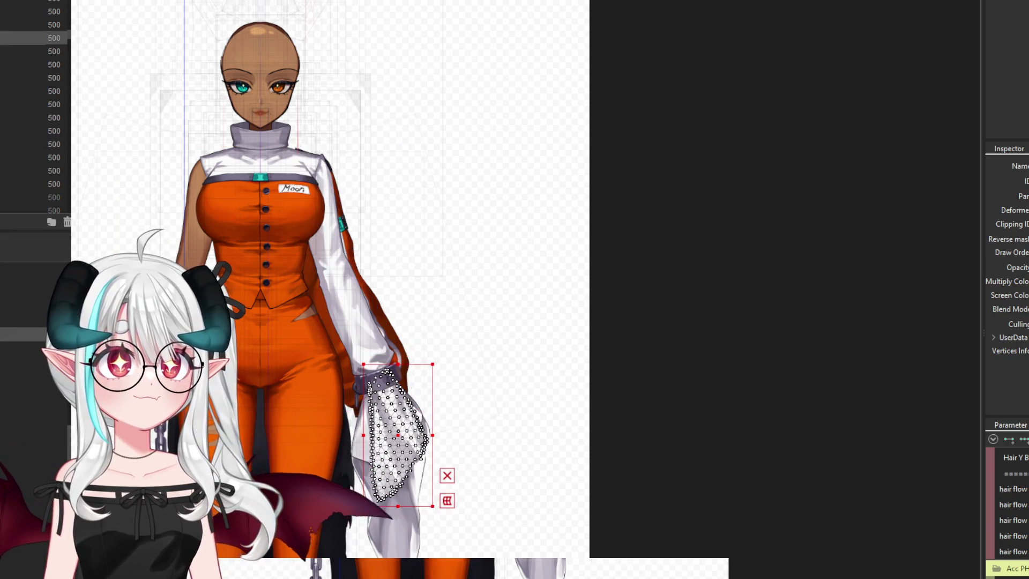
left_click(394, 456)
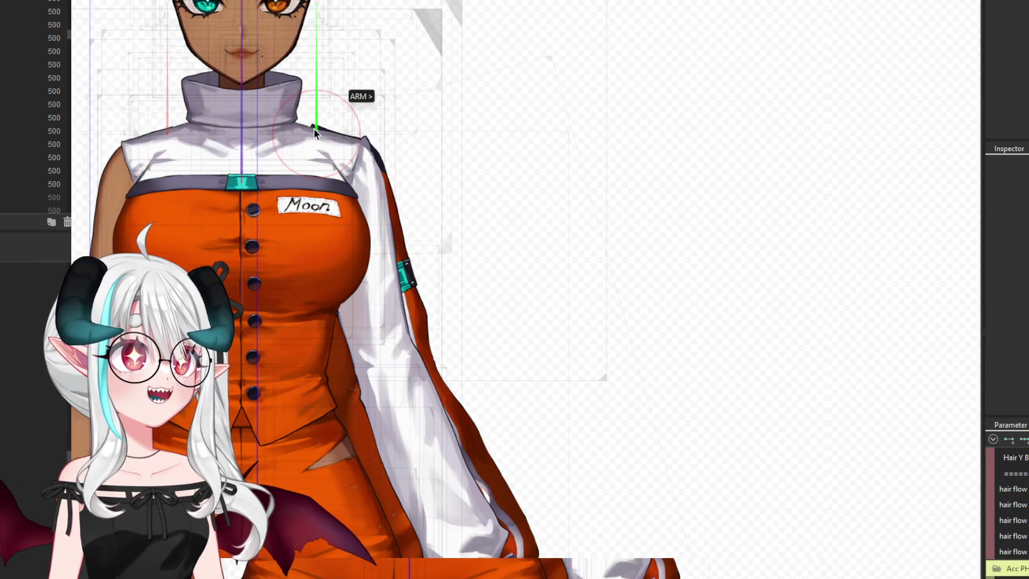
Select the shoulder's arm rotation deformer, add the other arm's, then undo that addition
left_click(314, 129)
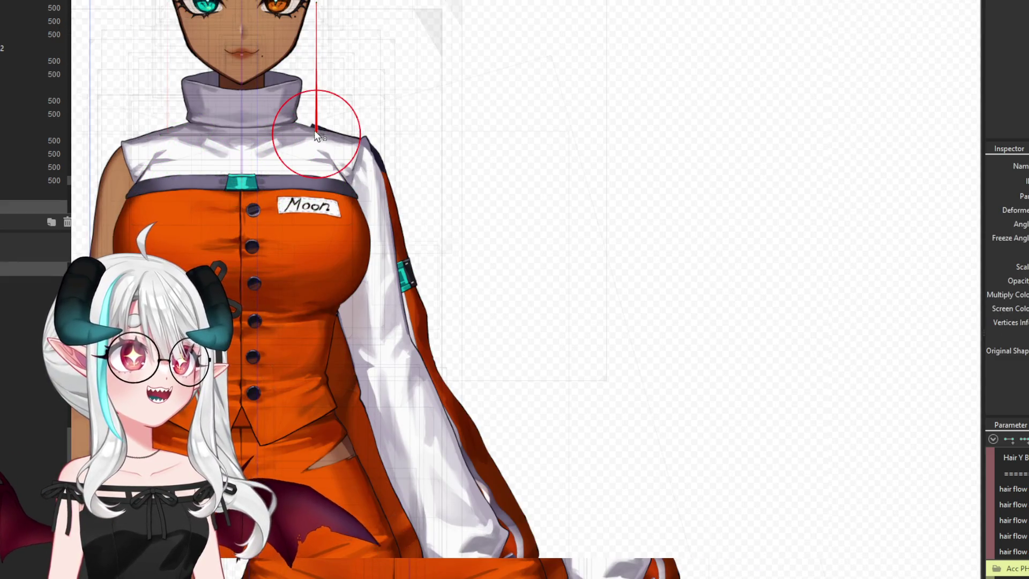
scroll(588, 234, "down", 2)
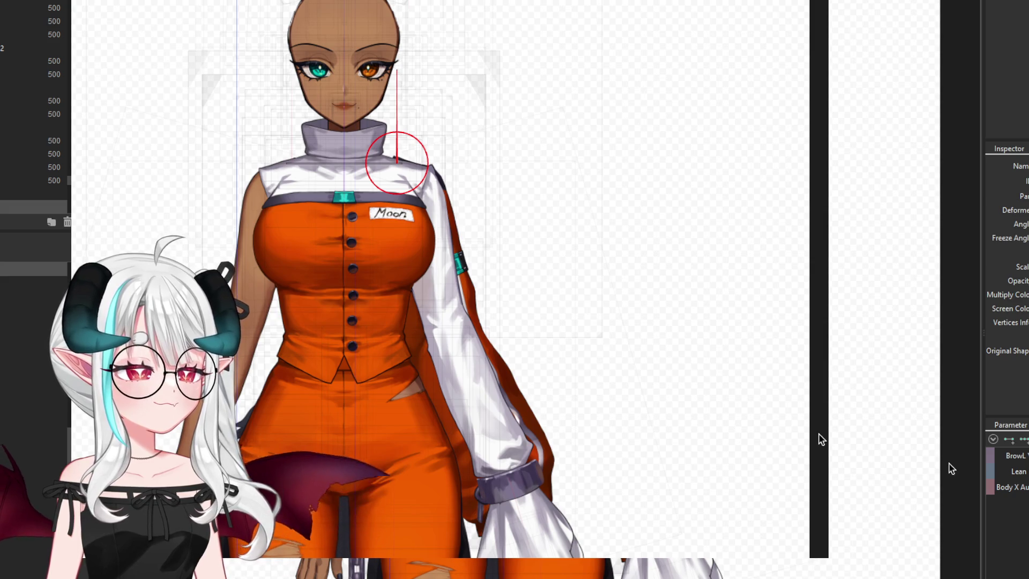
scroll(261, 160, "up", 3)
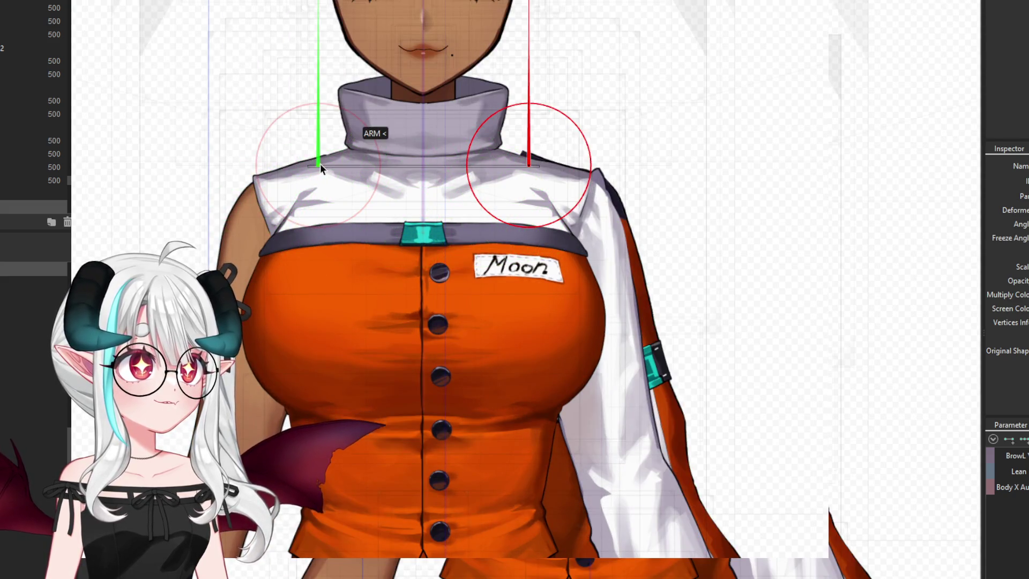
left_click(320, 164)
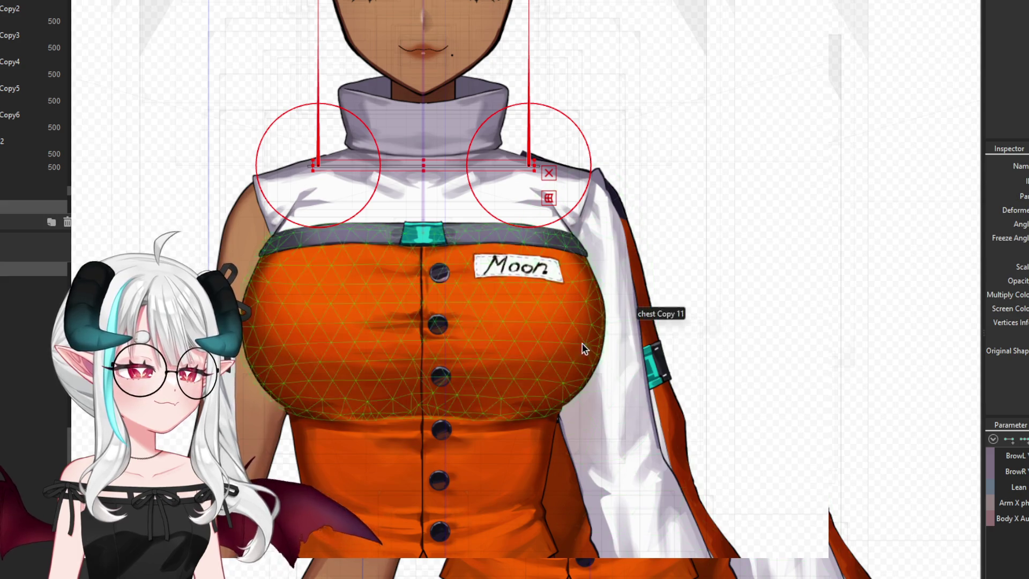
scroll(581, 343, "down", 3)
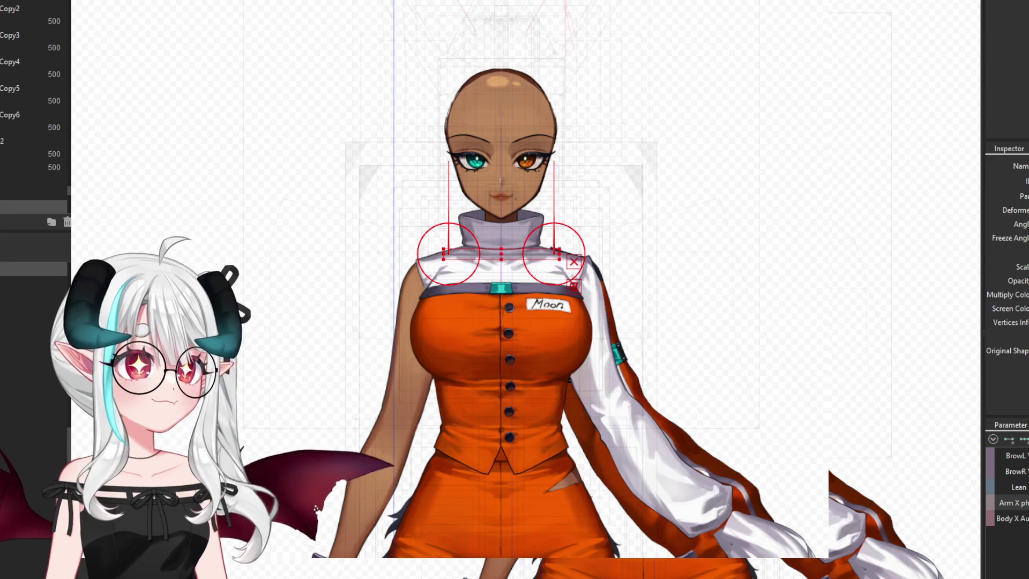
key("ctrl+z")
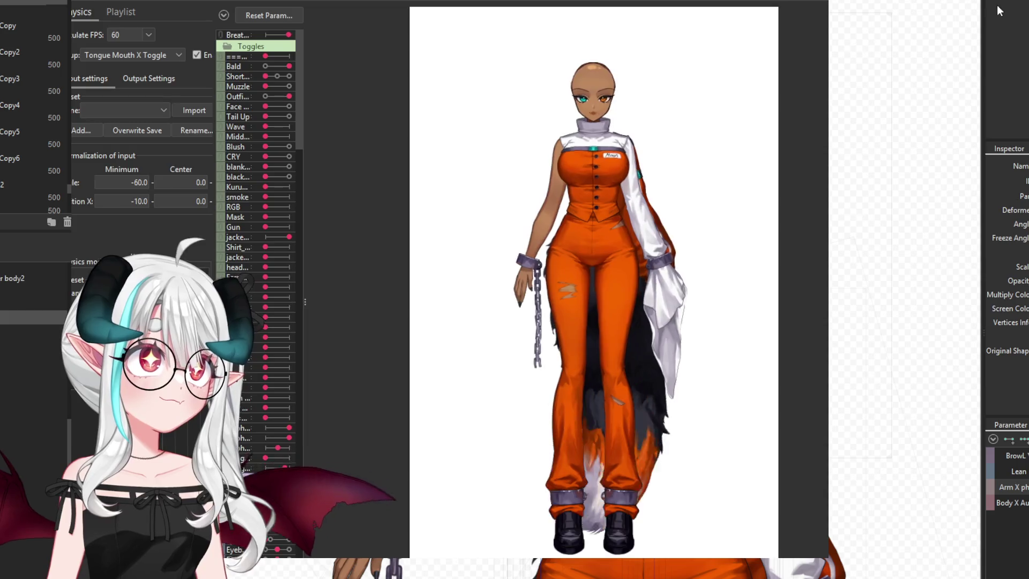
Leave physics settings, select the sleeve warp deformers, and widen the deform brush's influence
left_click(818, 12)
left_click(851, 238)
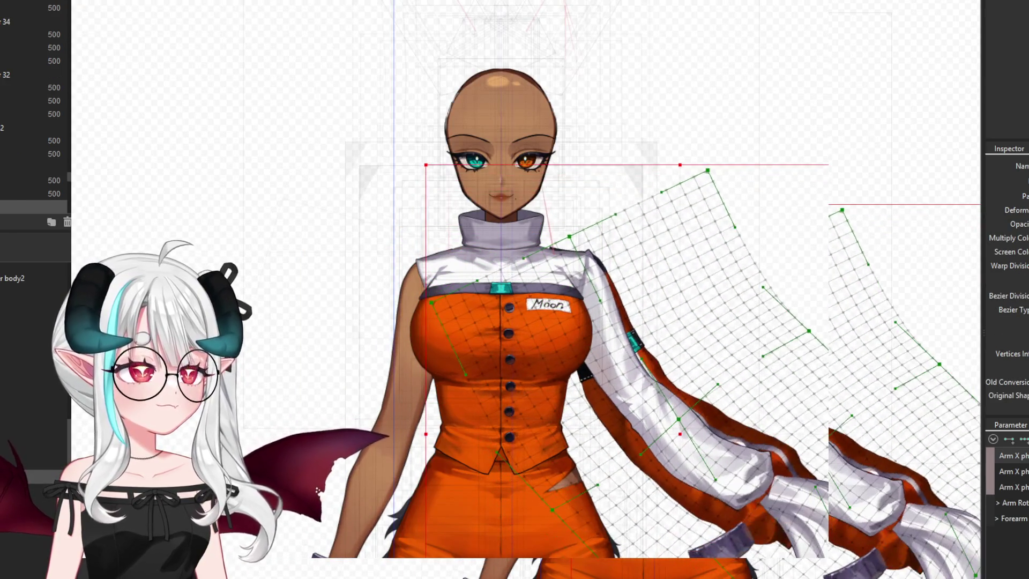
scroll(407, 322, "down", 2)
scroll(691, 276, "up", 2)
key("b")
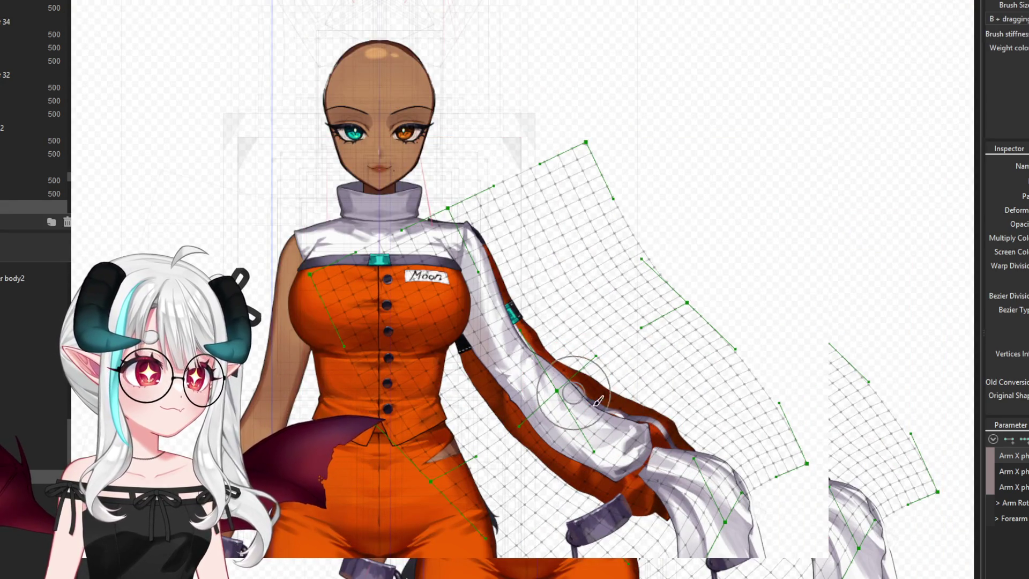
left_click_drag(676, 346, 753, 381)
Compare the bent-out and hanging arm poses, ending on the hanging rest pose
key("ctrl+z")
key("ctrl+y")
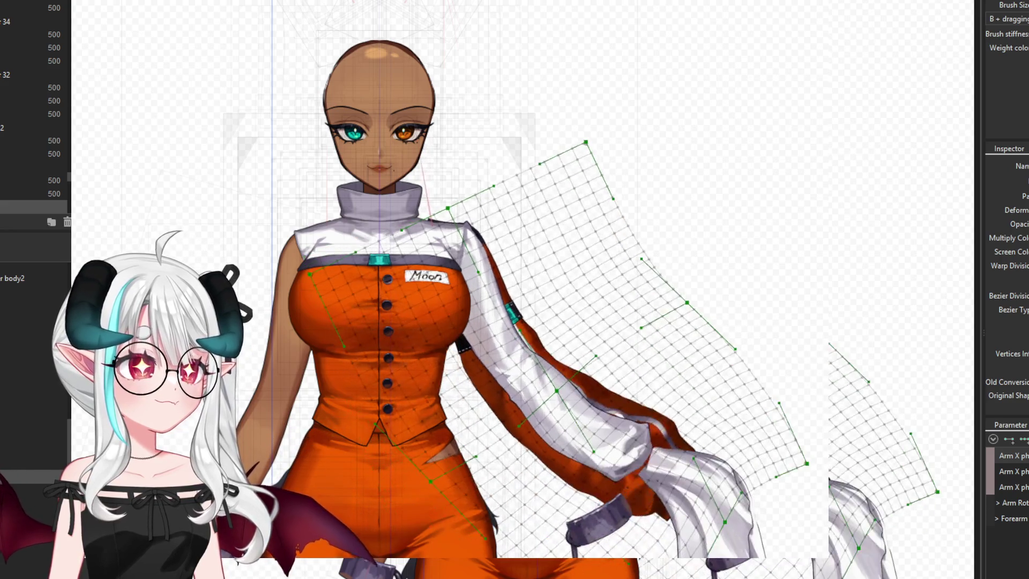
key("ctrl+z")
key("ctrl+y")
key("ctrl+z")
key("ctrl+z")
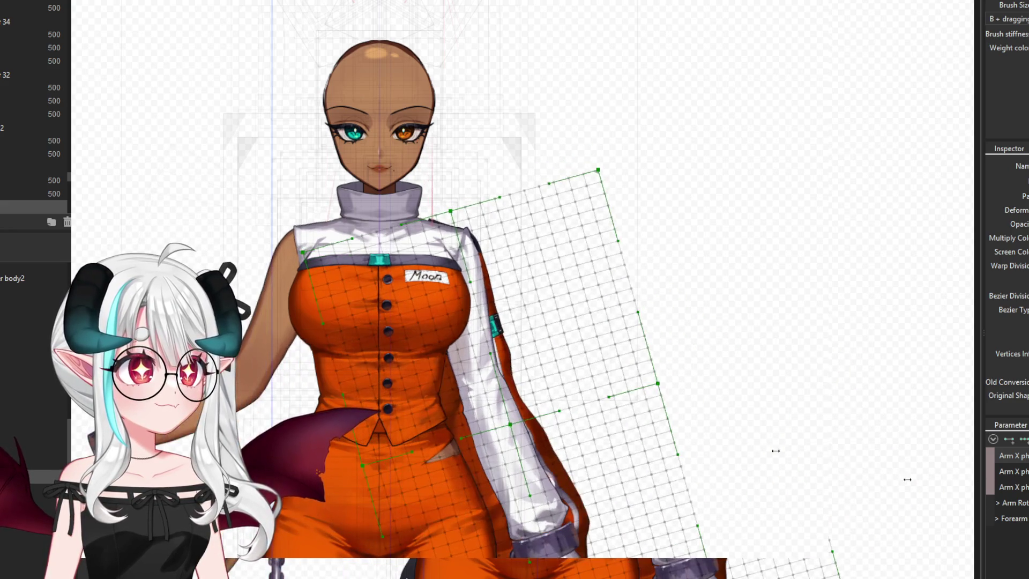
key("ctrl+y")
scroll(594, 436, "up", 3)
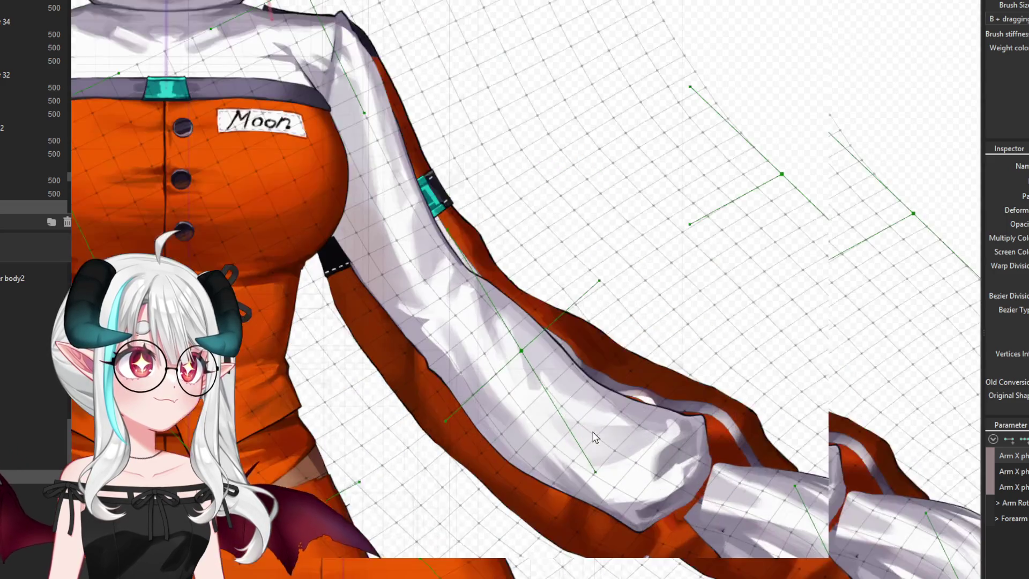
scroll(585, 423, "down", 2)
key("ctrl+z")
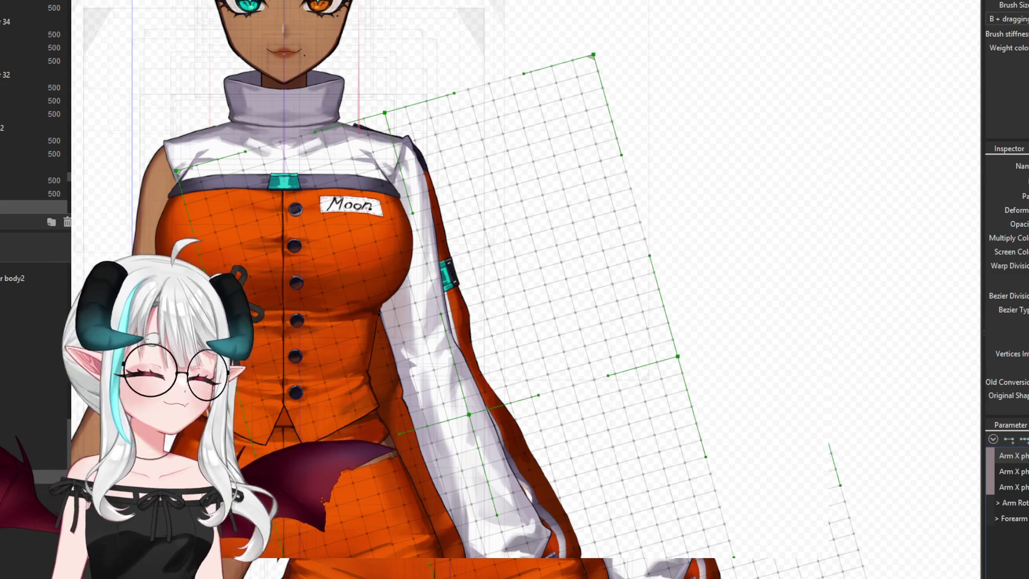
scroll(471, 287, "down", 2)
scroll(403, 341, "down", 2)
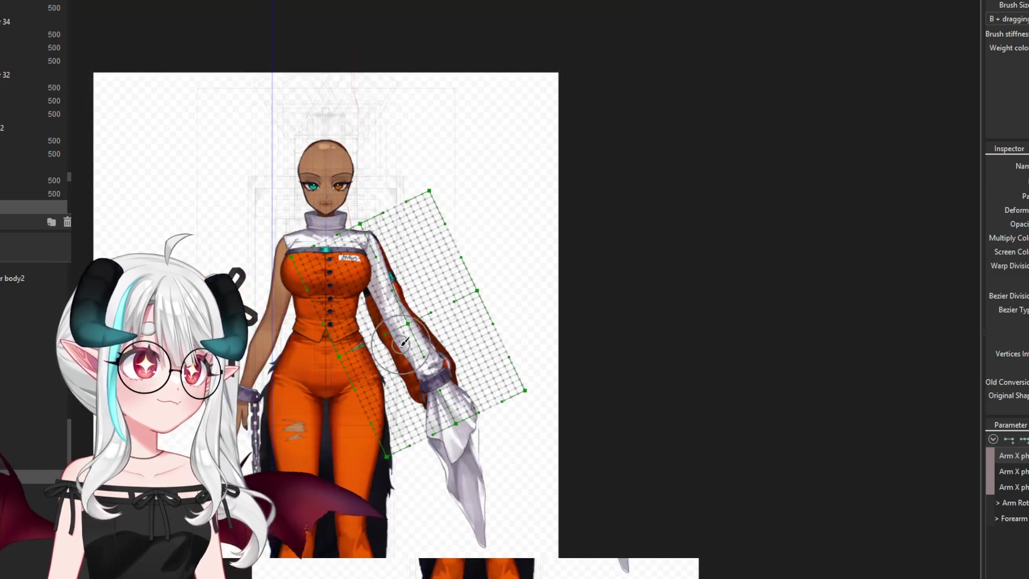
Brush the sleeve warp mesh down-right and up along the raised arm so it bends naturally
scroll(375, 335, "up", 2)
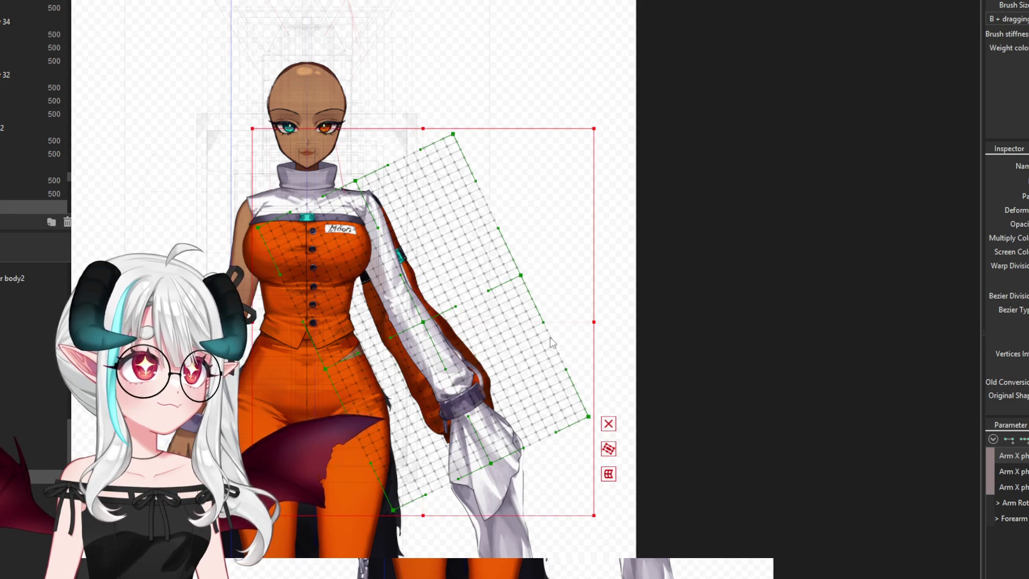
key("ctrl+z")
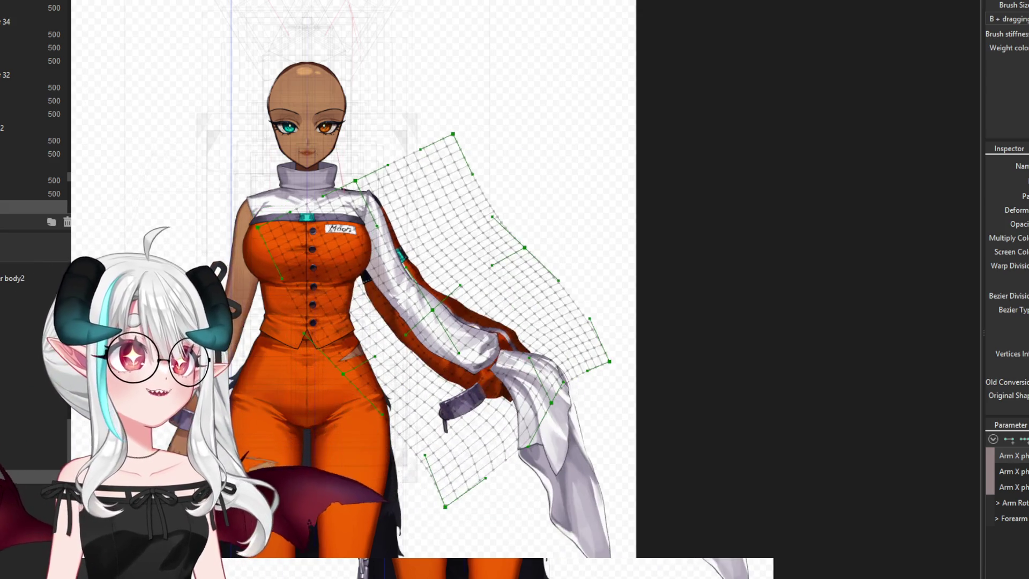
scroll(435, 313, "up", 5)
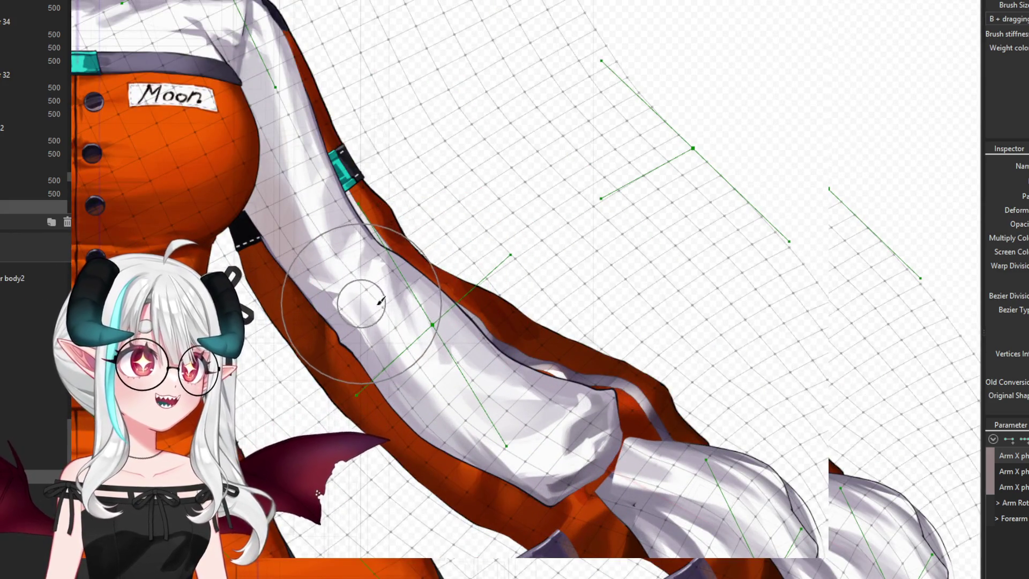
scroll(507, 354, "down", 3)
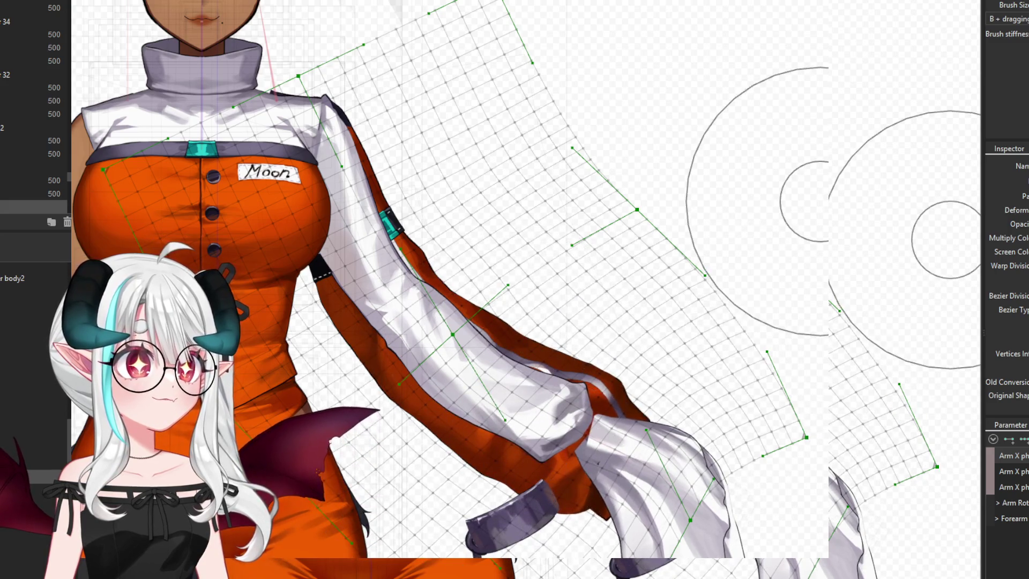
scroll(456, 370, "up", 2)
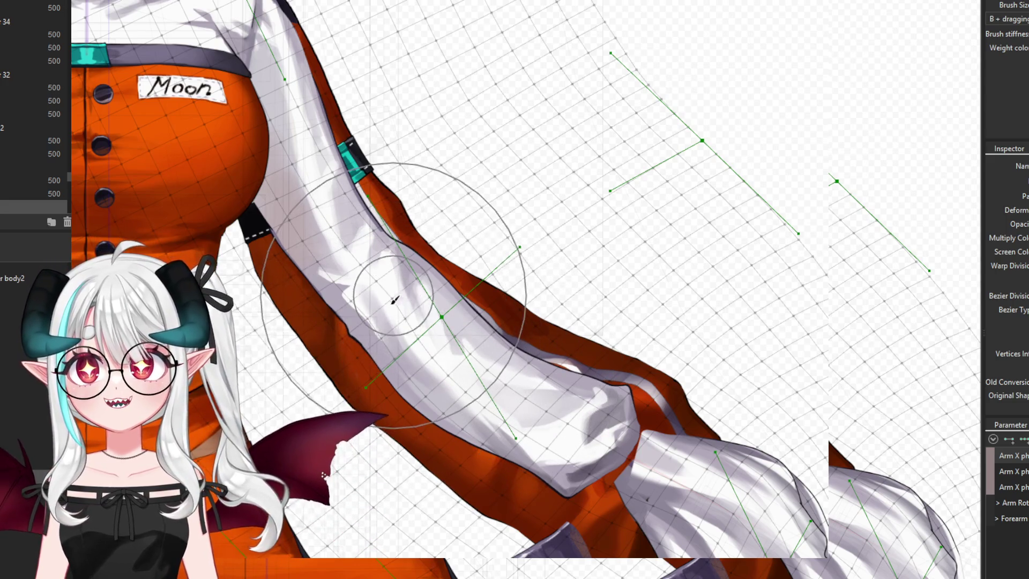
left_click_drag(432, 334, 471, 363)
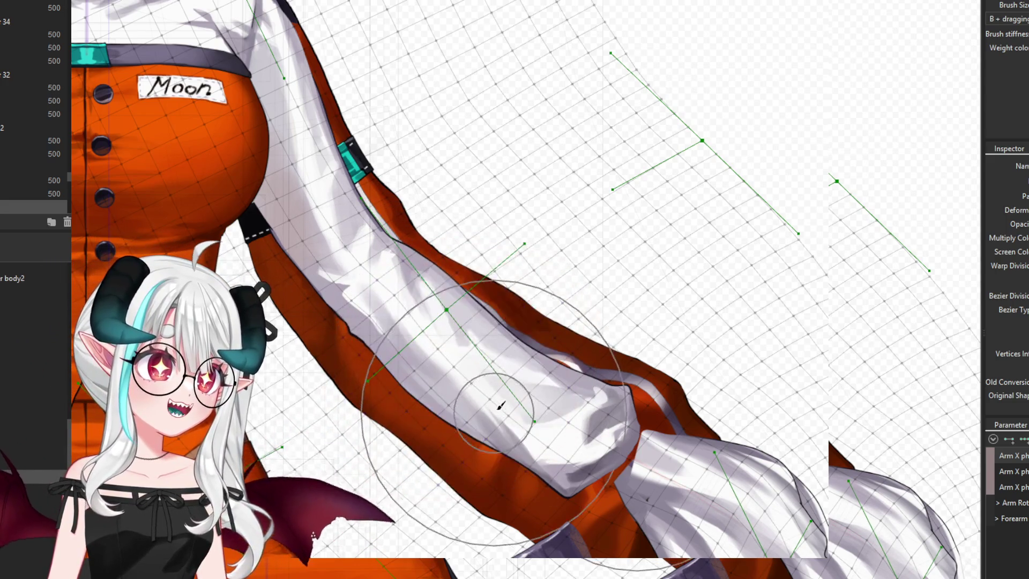
left_click_drag(489, 405, 536, 329)
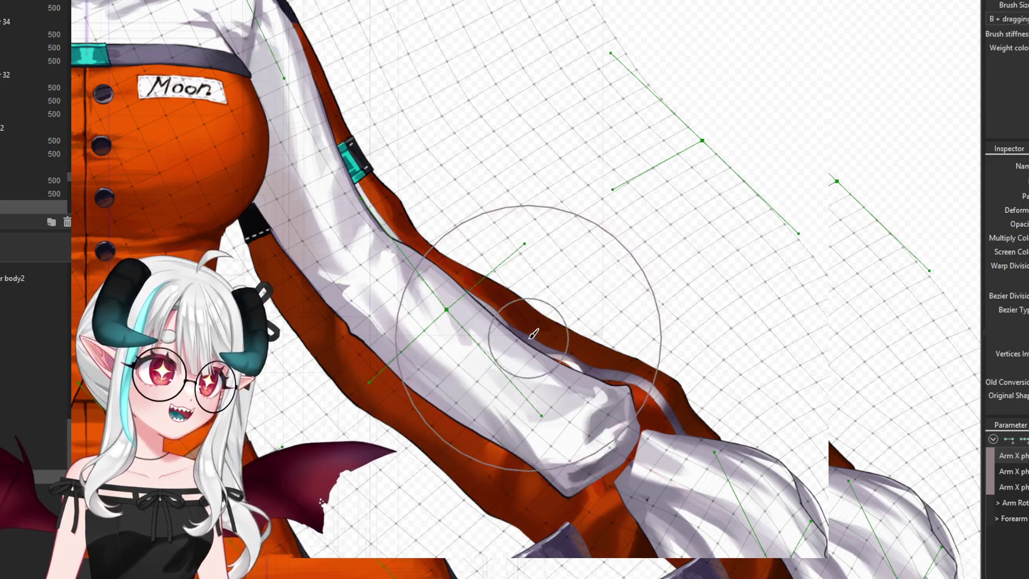
left_click_drag(395, 482, 417, 453)
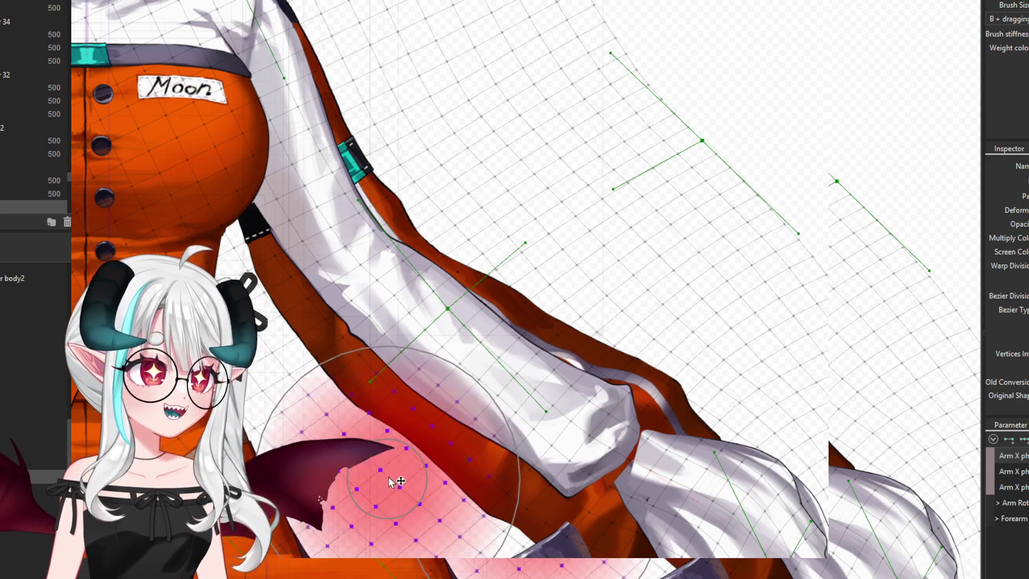
left_click_drag(494, 298, 527, 338)
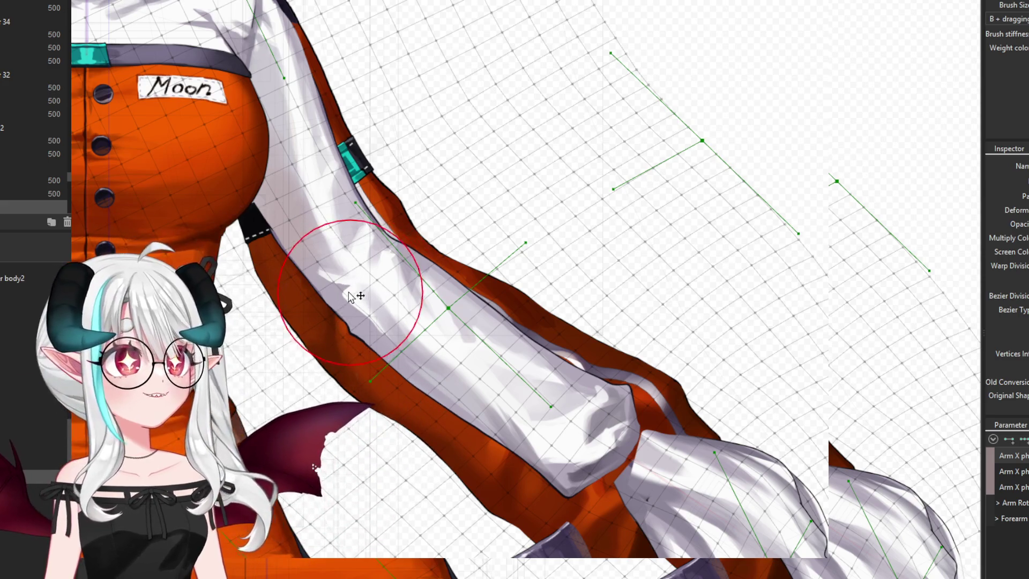
scroll(316, 280, "up", 2)
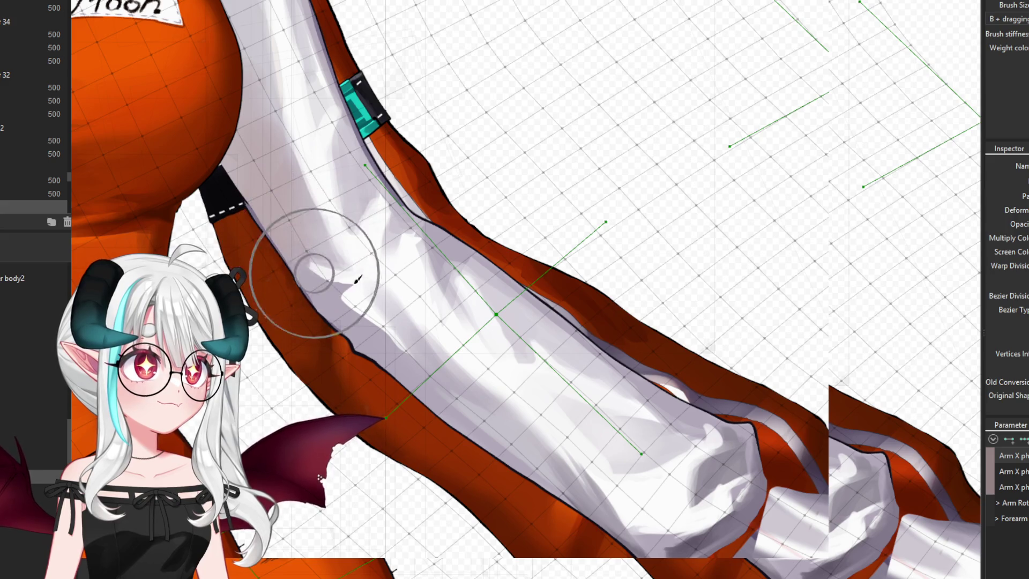
scroll(432, 293, "down", 5)
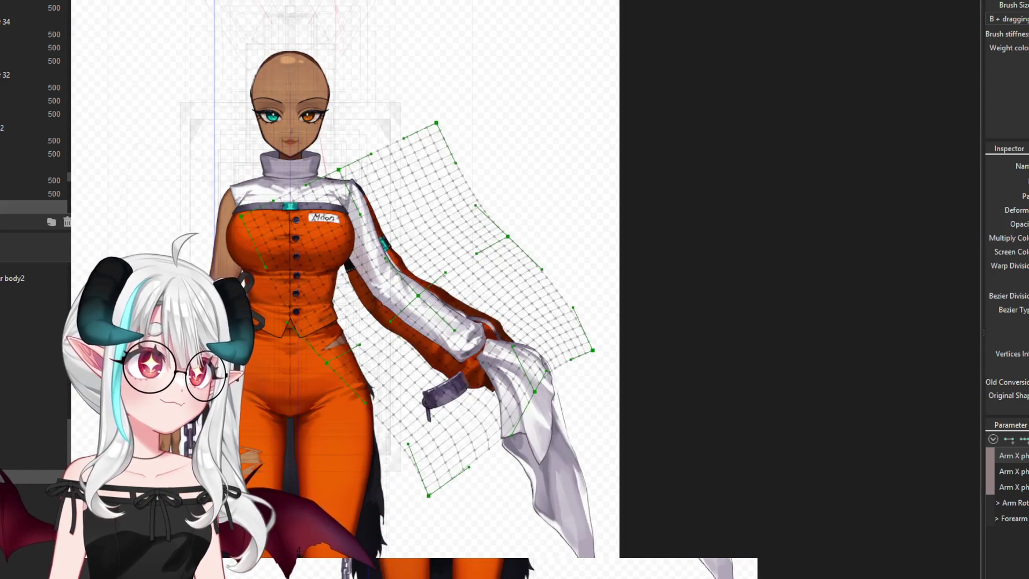
Reset the arm to its hanging pose, zoom in, and smooth the sleeve edge
left_click(991, 438)
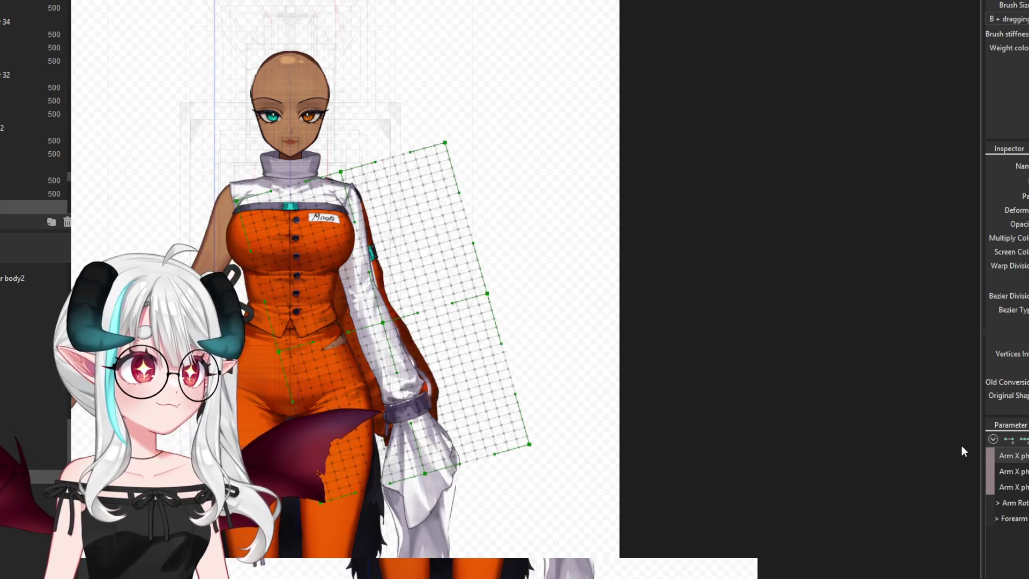
scroll(429, 236, "up", 3)
scroll(428, 236, "up", 3)
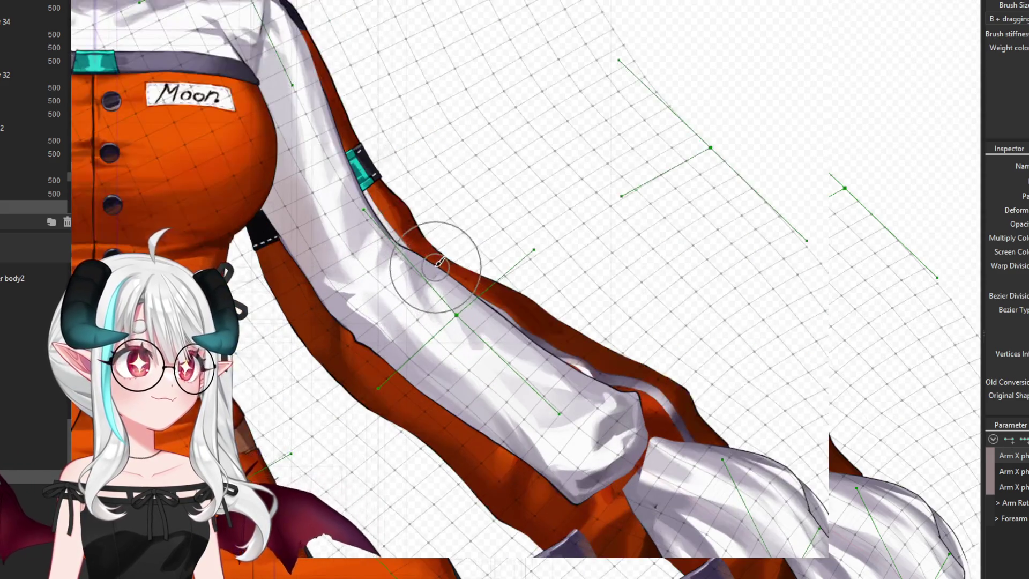
scroll(429, 236, "up", 3)
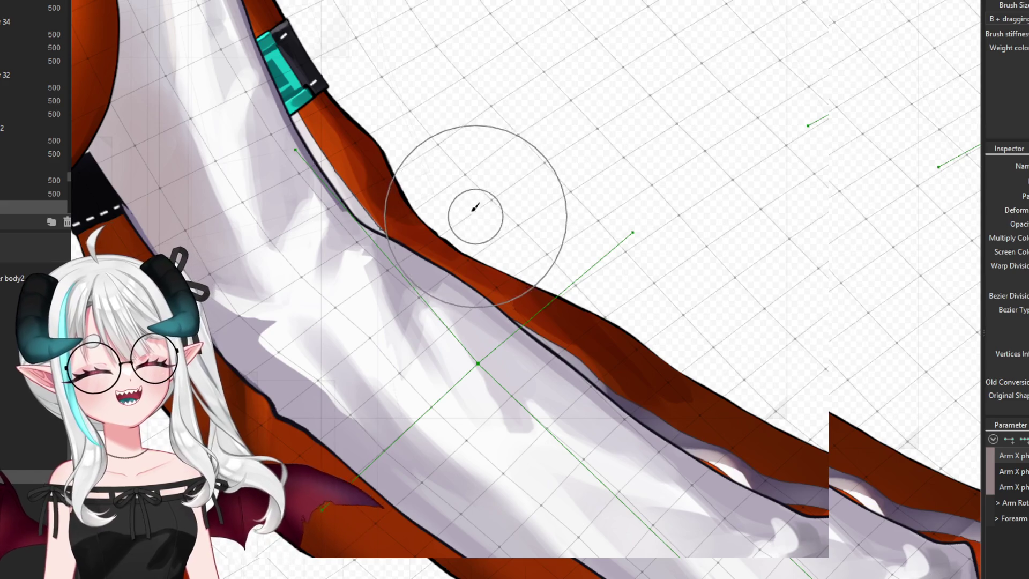
left_click_drag(471, 196, 516, 234)
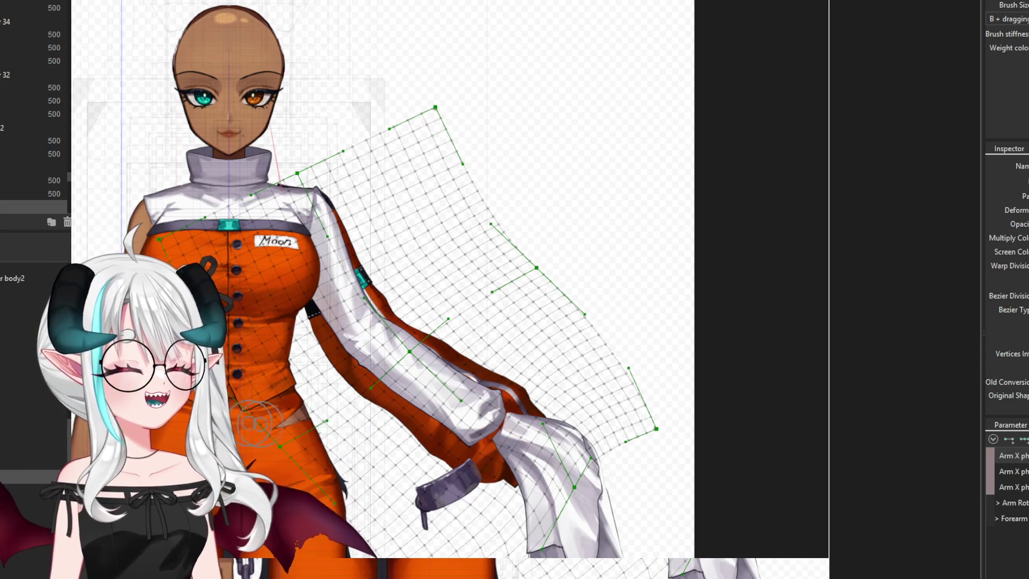
Select the upper and forearm sleeve meshes together, then clear them and select the chest warp deformer
left_click(354, 301)
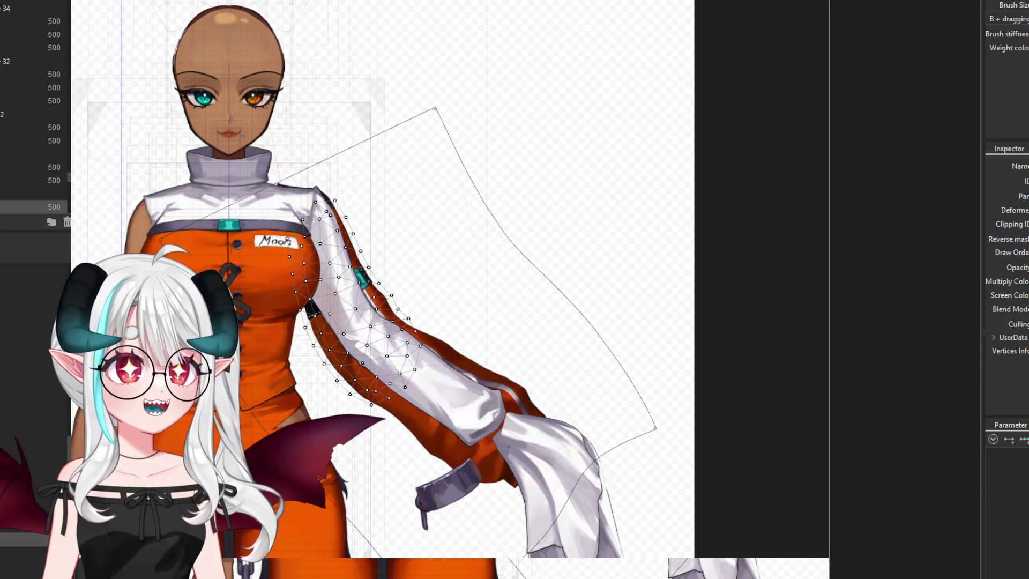
left_click(424, 375)
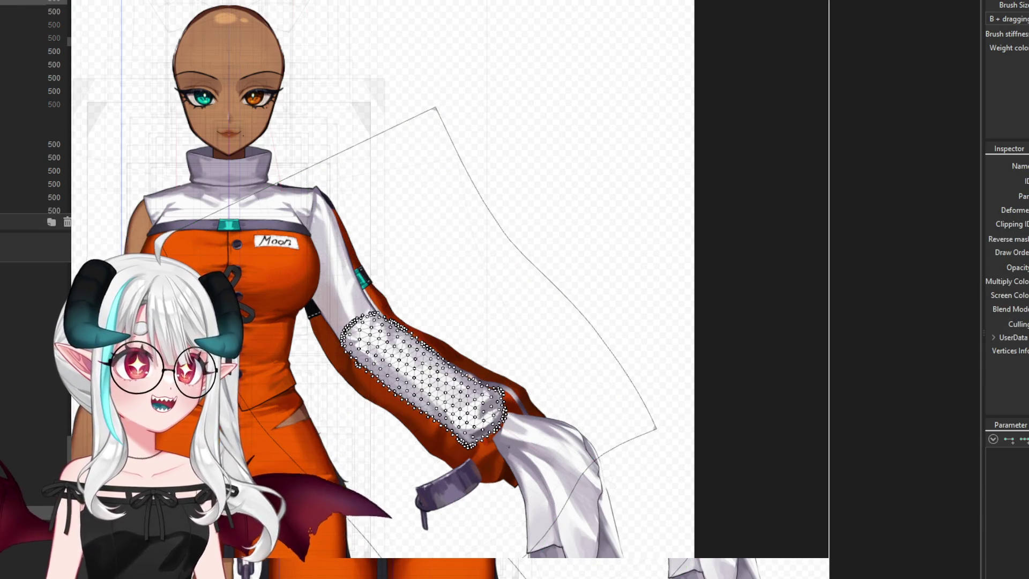
left_click(353, 300)
left_click(54, 166, "shift")
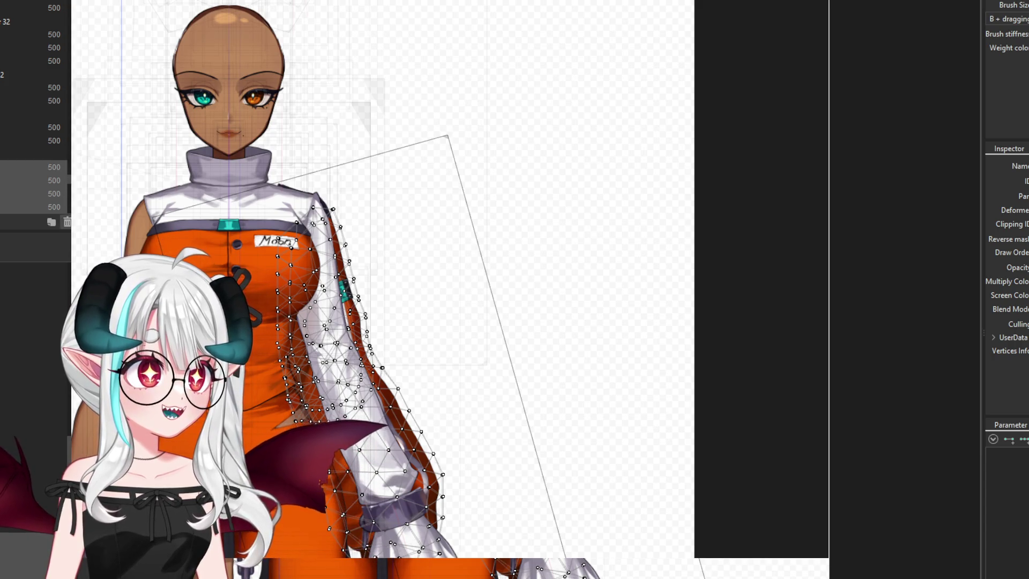
left_click(122, 202)
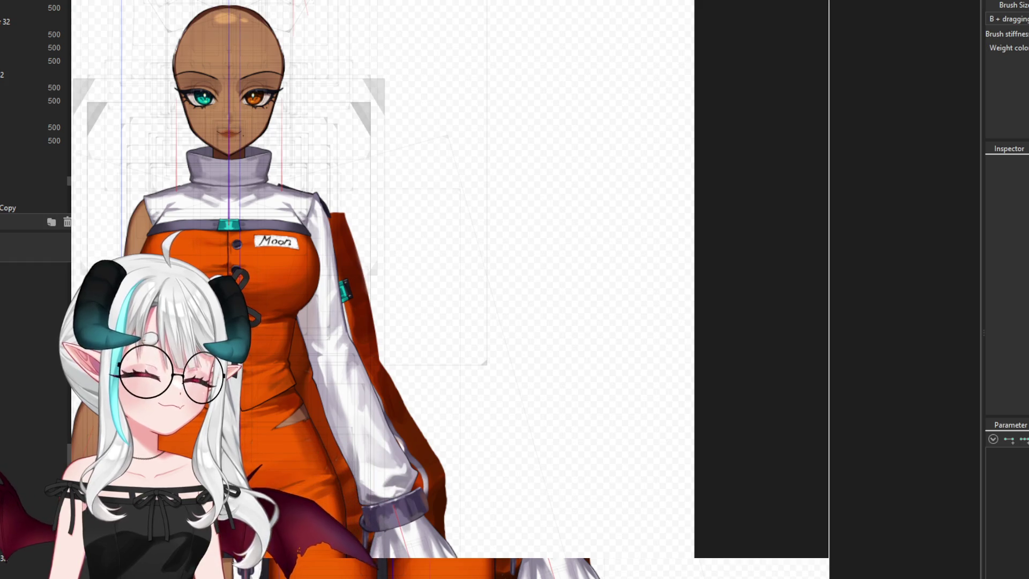
left_click(311, 300)
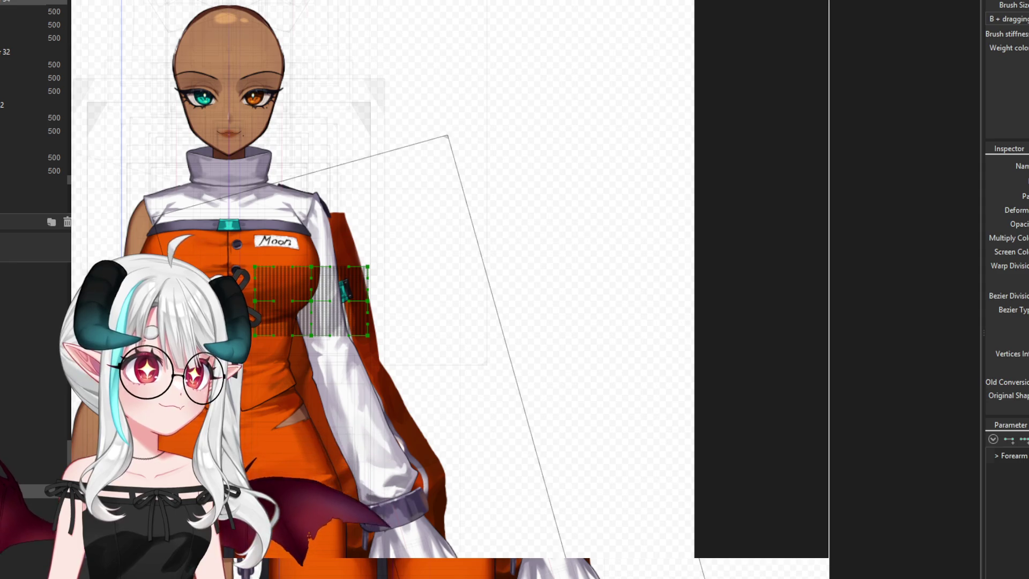
Inspect the white sleeve mesh and its warp deformers, then clear the selection
left_click(354, 375)
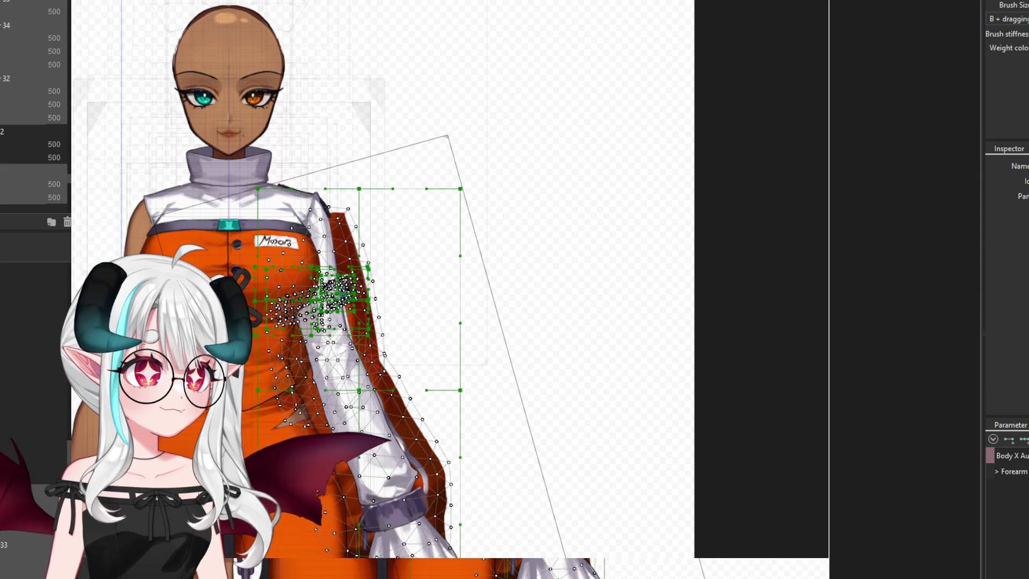
left_click(32, 171)
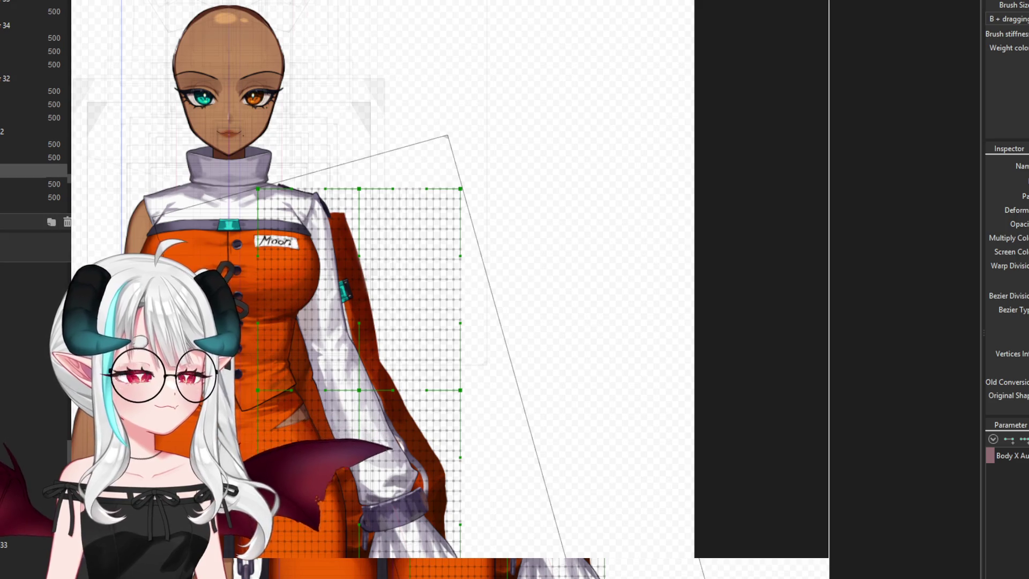
left_click(32, 197)
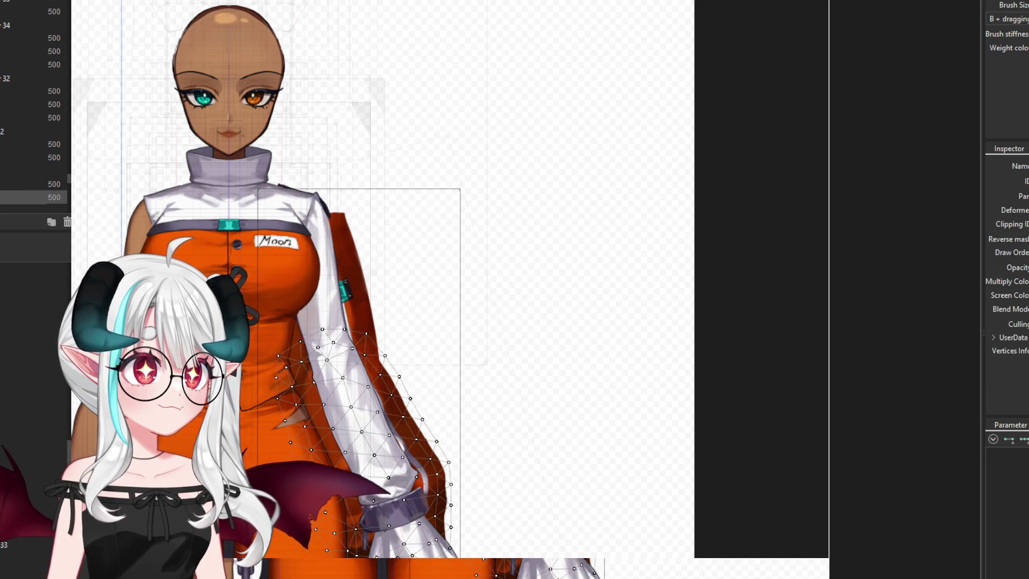
left_click(33, 64, "ctrl")
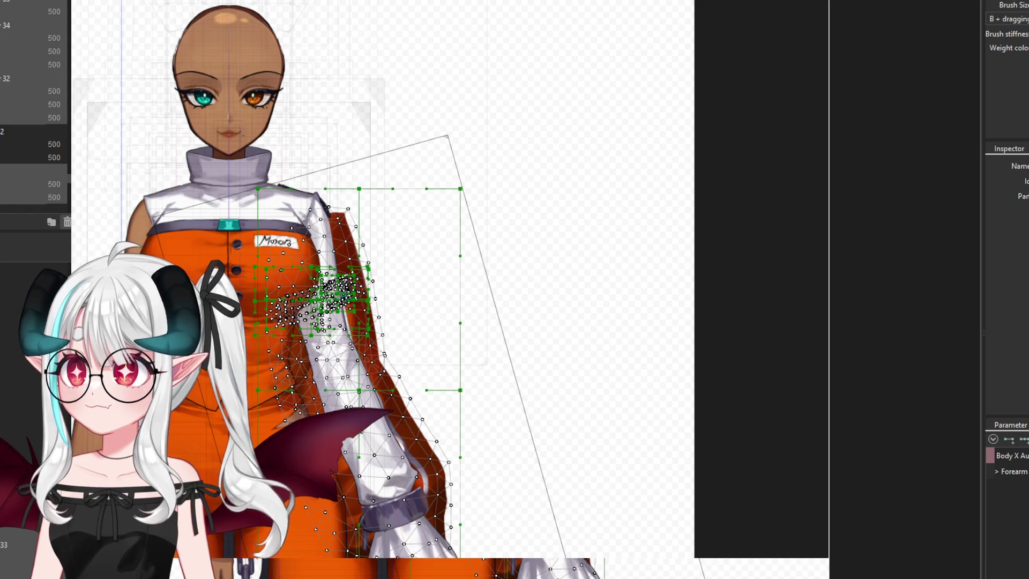
key("Escape")
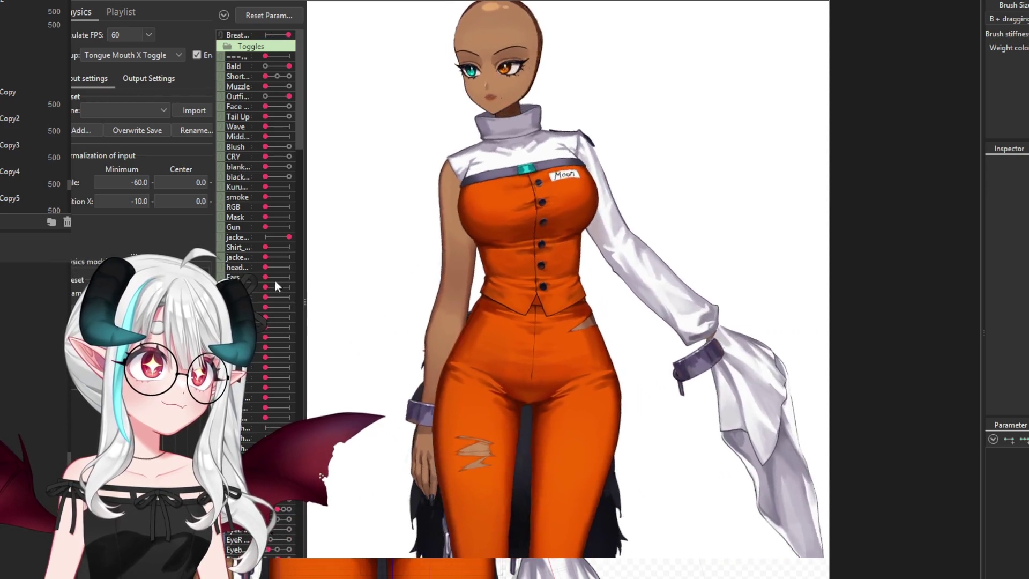
scroll(719, 305, "down", 5)
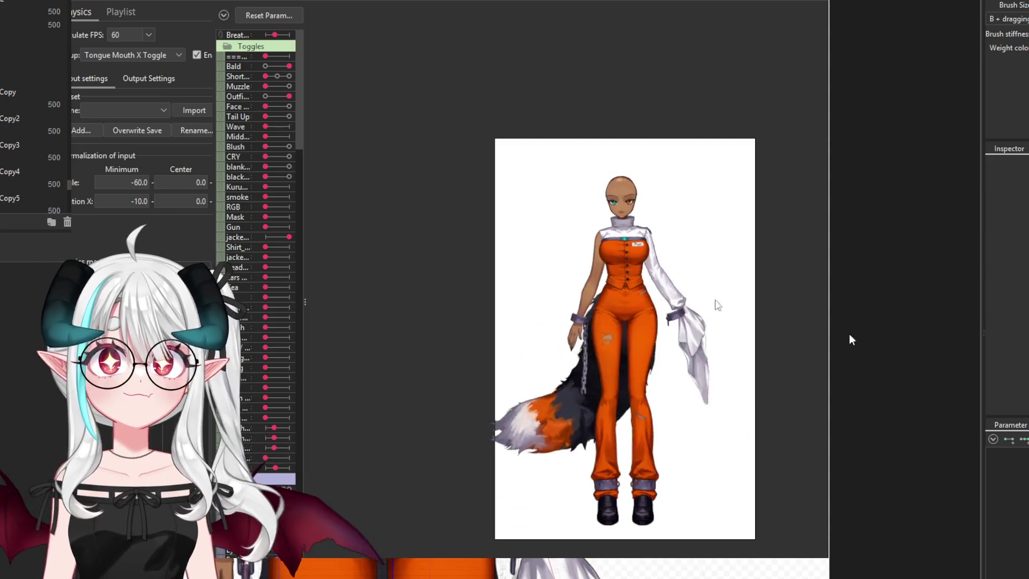
scroll(724, 363, "up", 3)
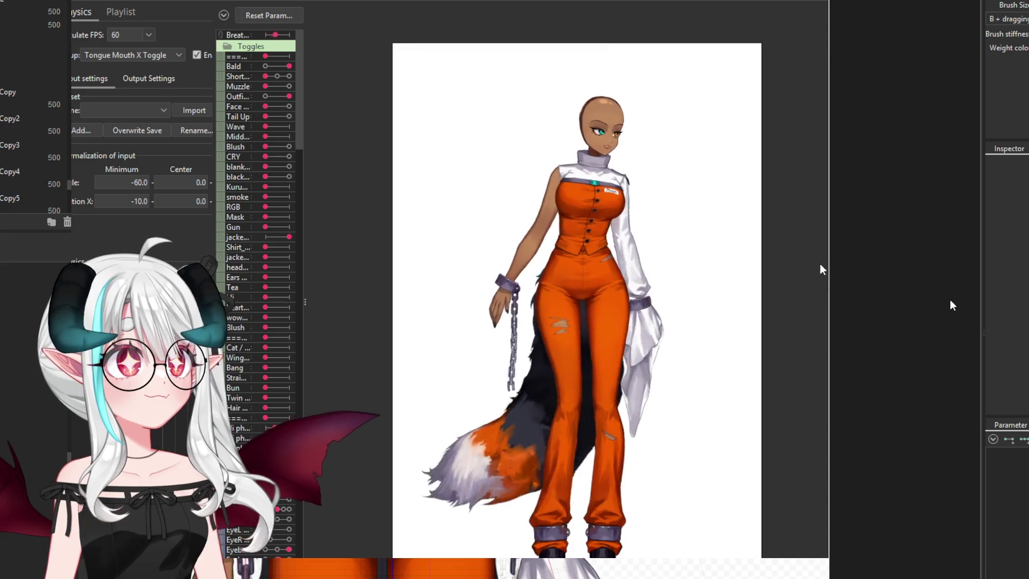
Exit the physics preview and select the wrist cuff and the hanging sleeve-end mesh
key("Escape")
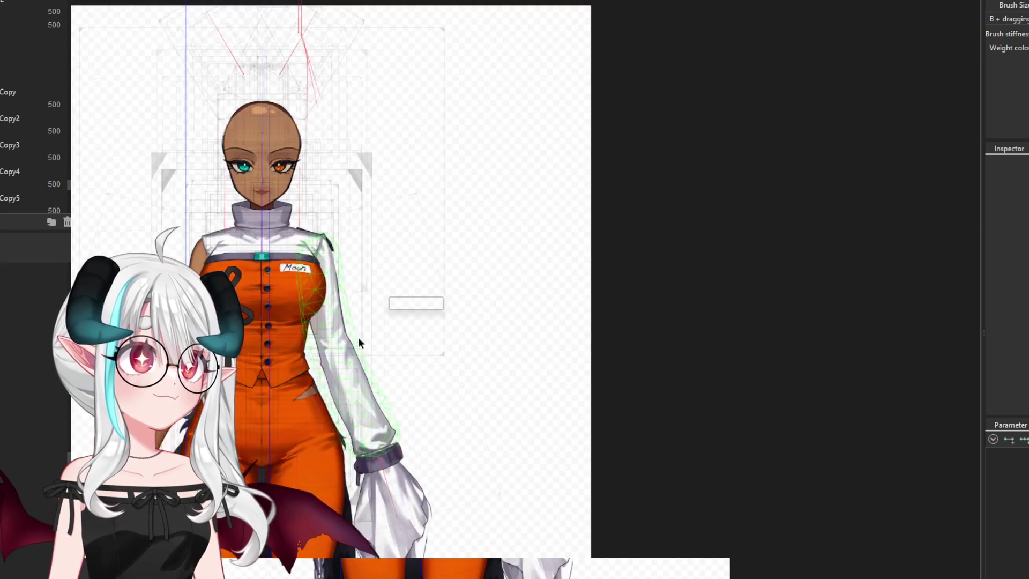
scroll(375, 469, "up", 3)
left_click(429, 450)
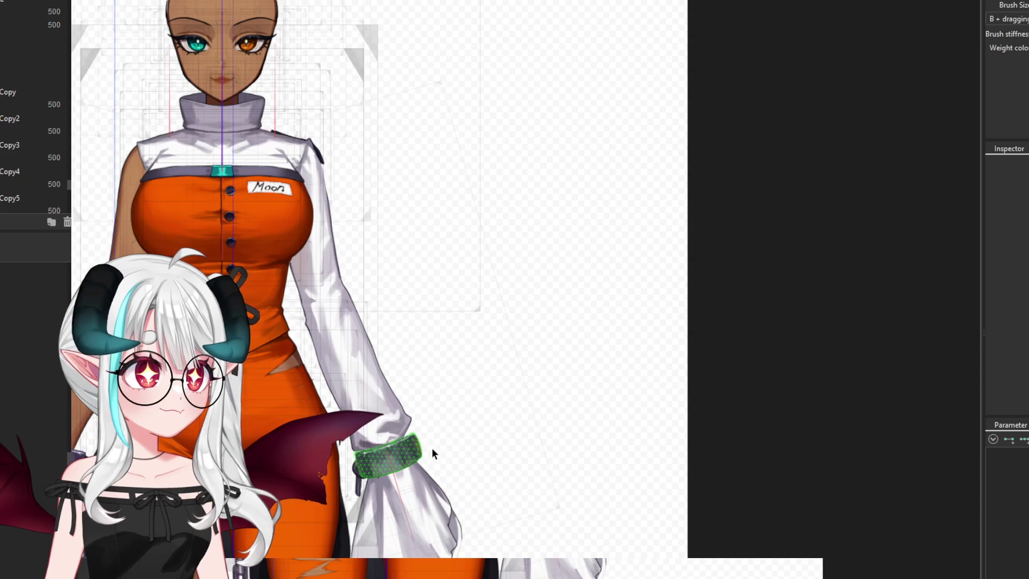
scroll(386, 467, "up", 3)
scroll(441, 439, "down", 5)
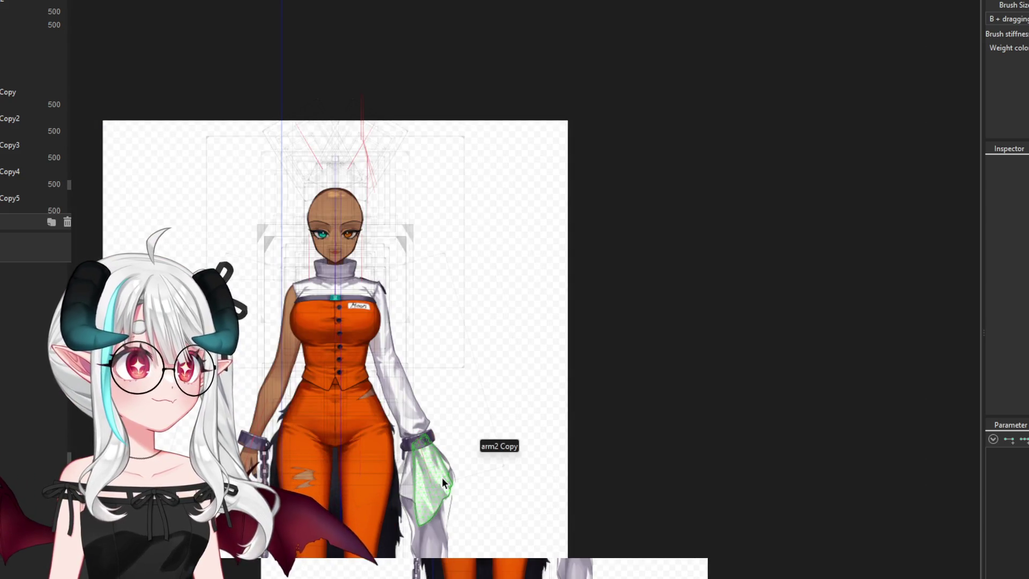
left_click(441, 477)
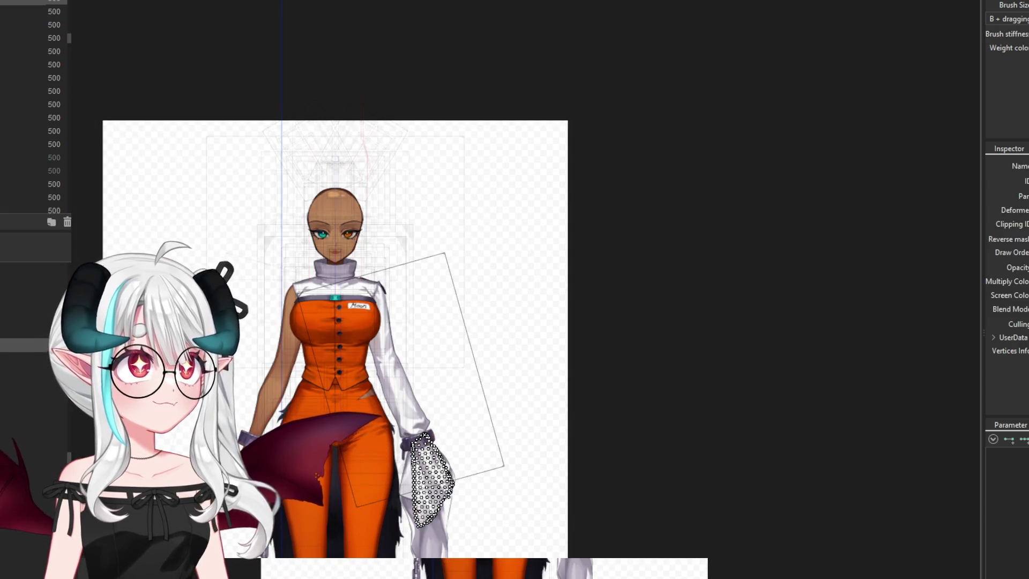